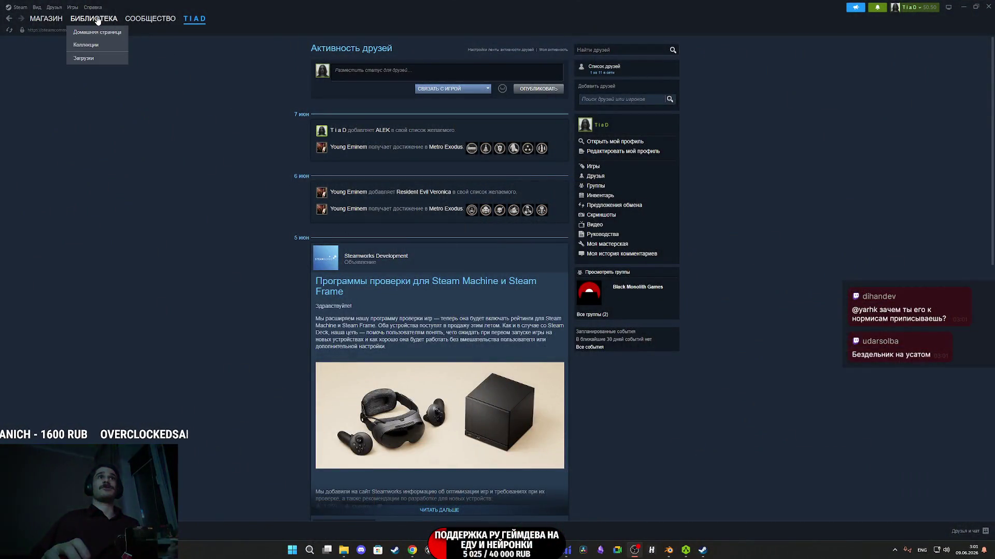
Open the Watchman store page, view its third screenshot enlarged, then close the viewer
click(93, 18)
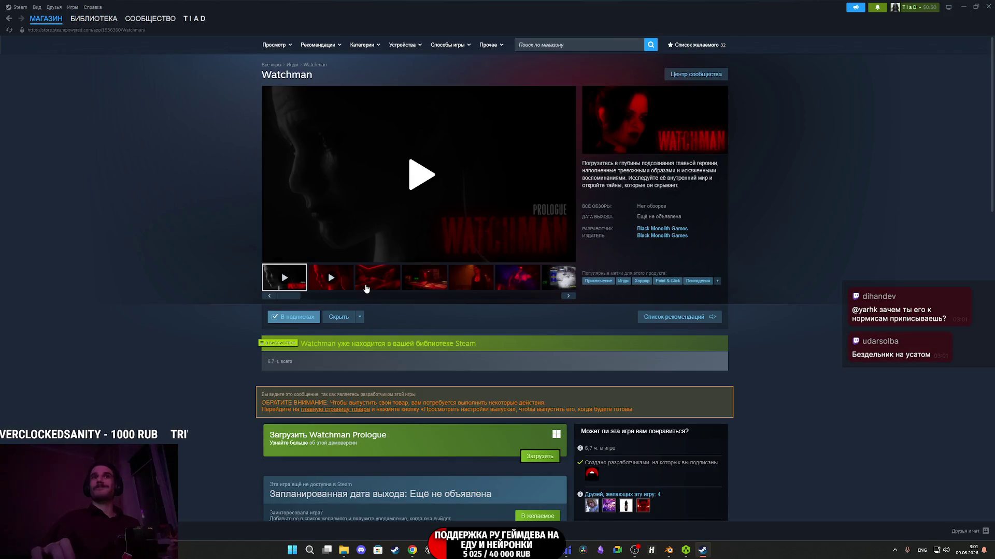
click(365, 288)
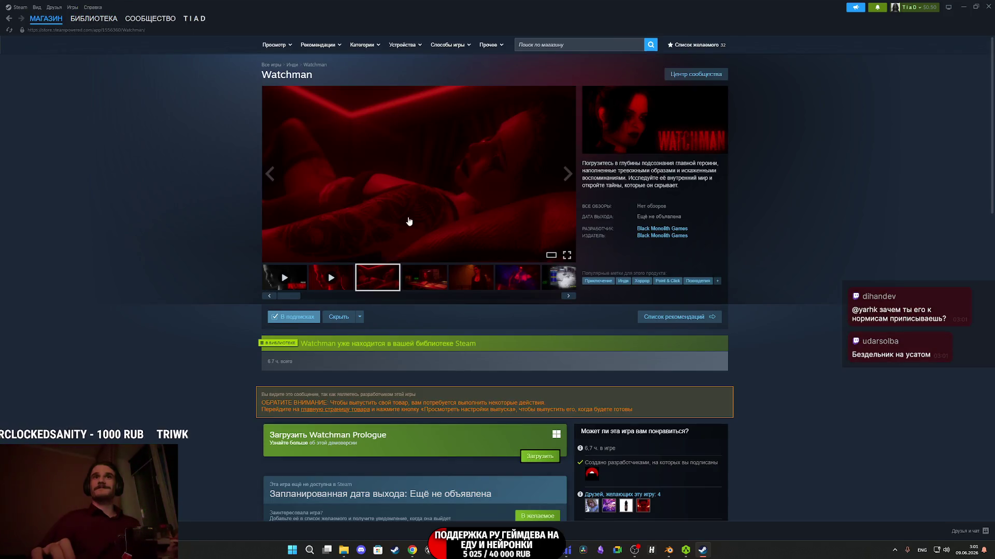
click(465, 214)
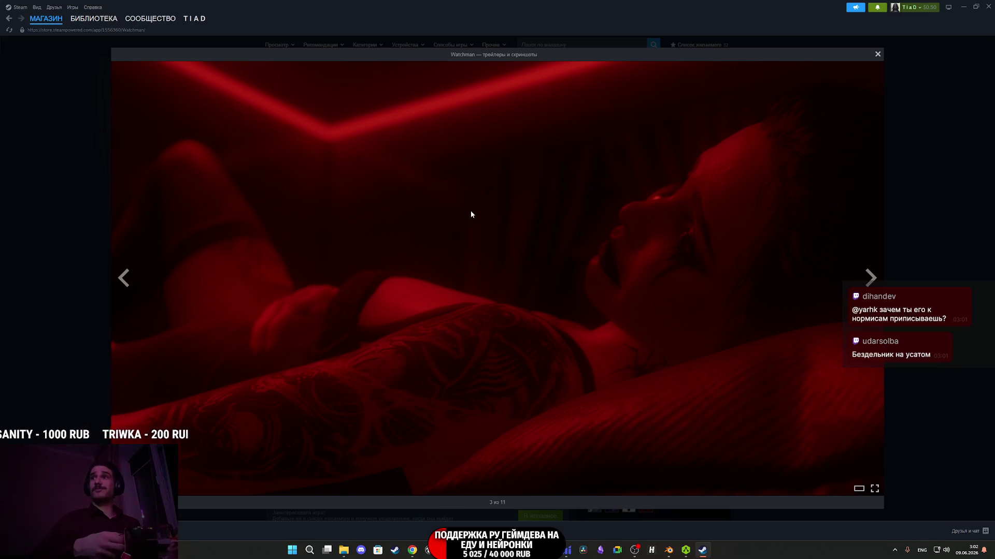
click(938, 197)
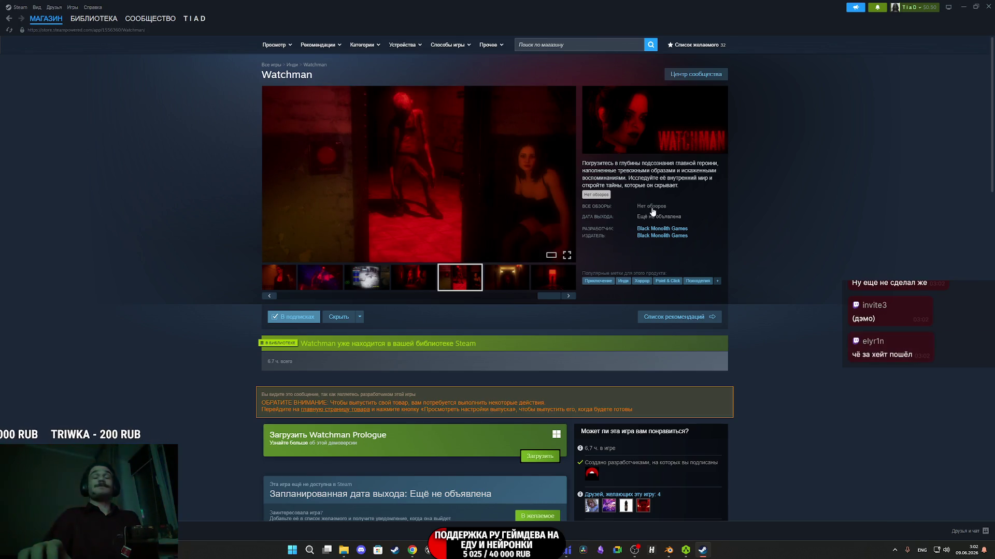
scroll(610, 228, down, 20)
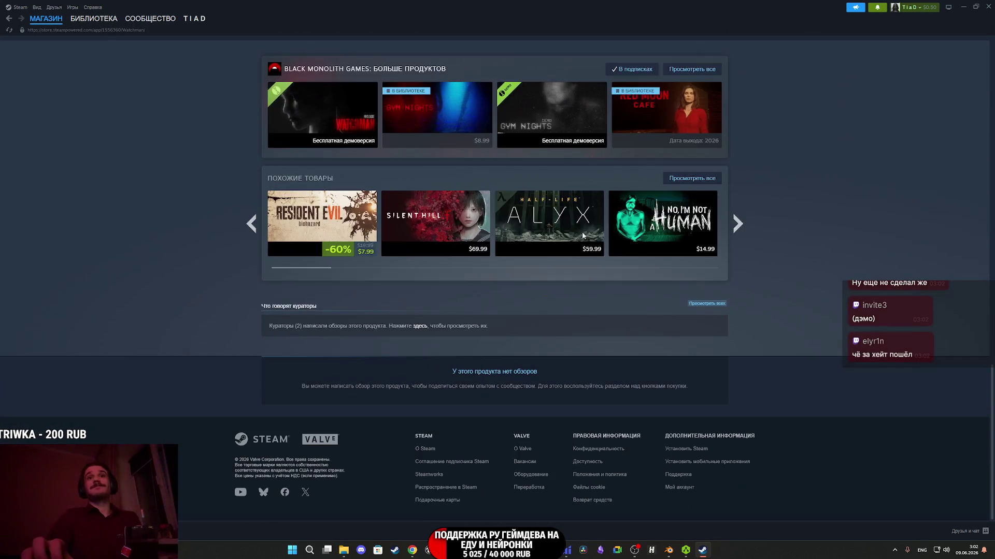
Open the Gym Nights store page from the developer's products row and play its trailer fullscreen
scroll(494, 221, up, 2)
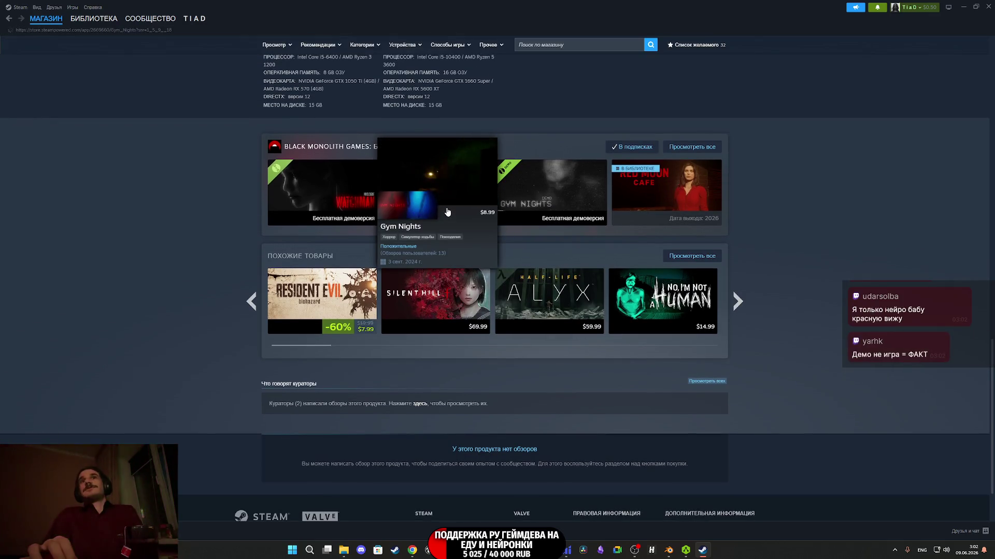
click(447, 212)
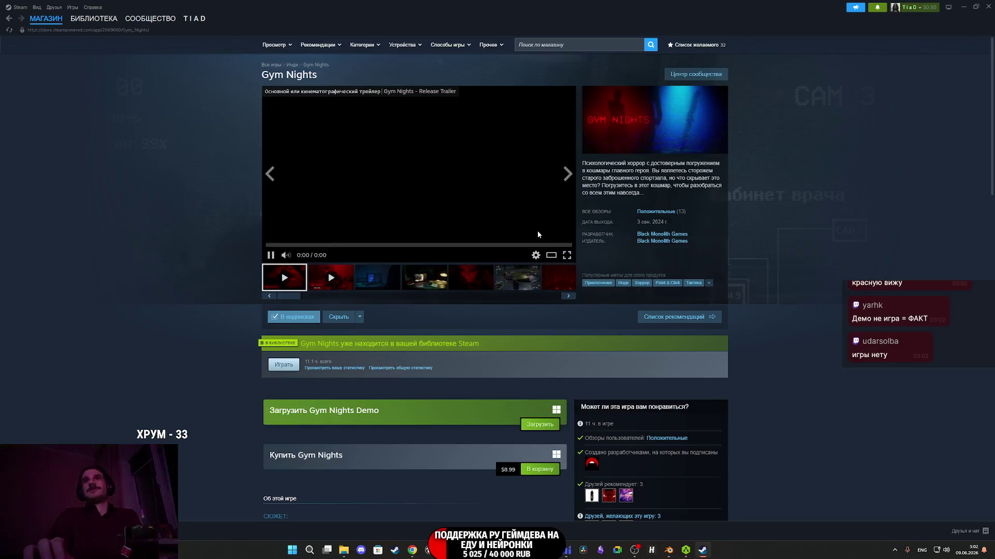
click(566, 256)
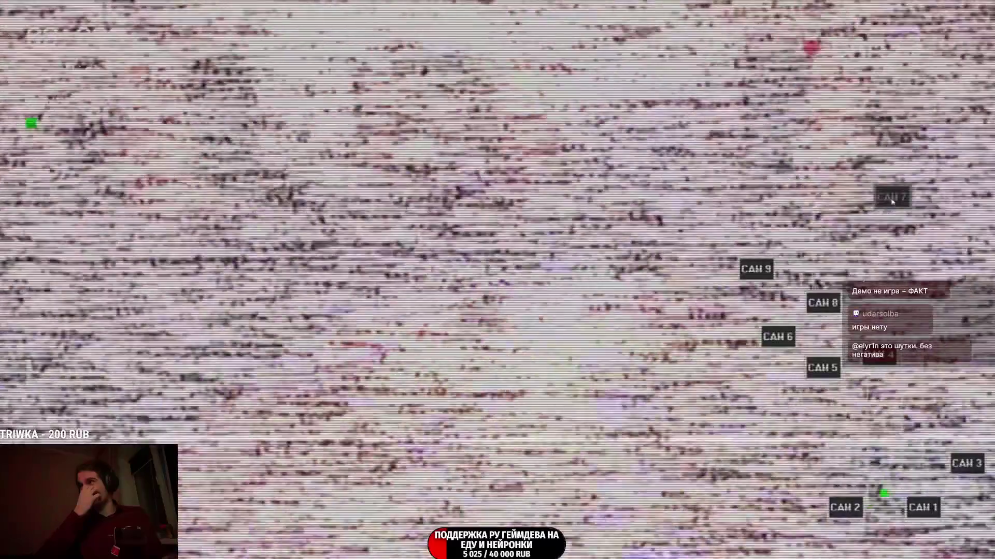
click(828, 303)
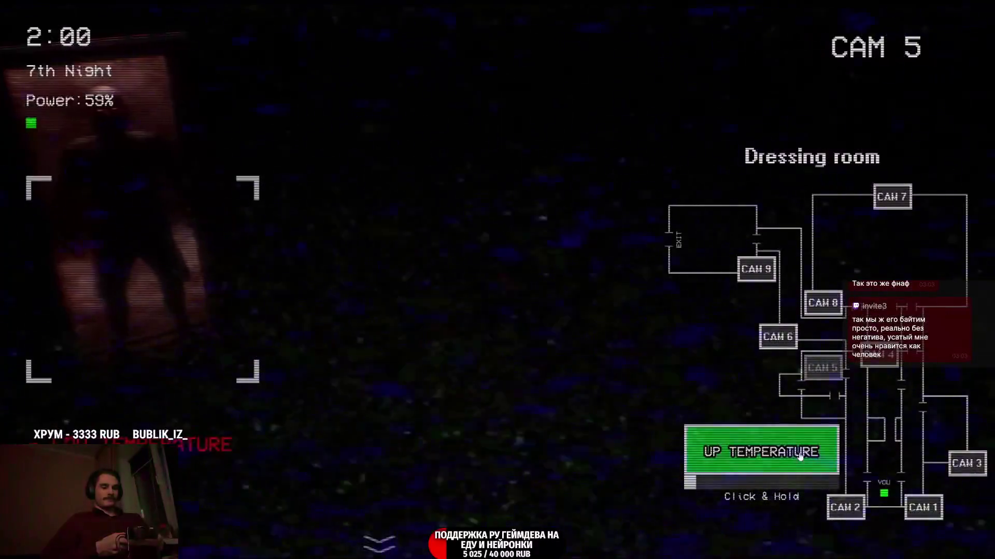
mouse_move(378, 542)
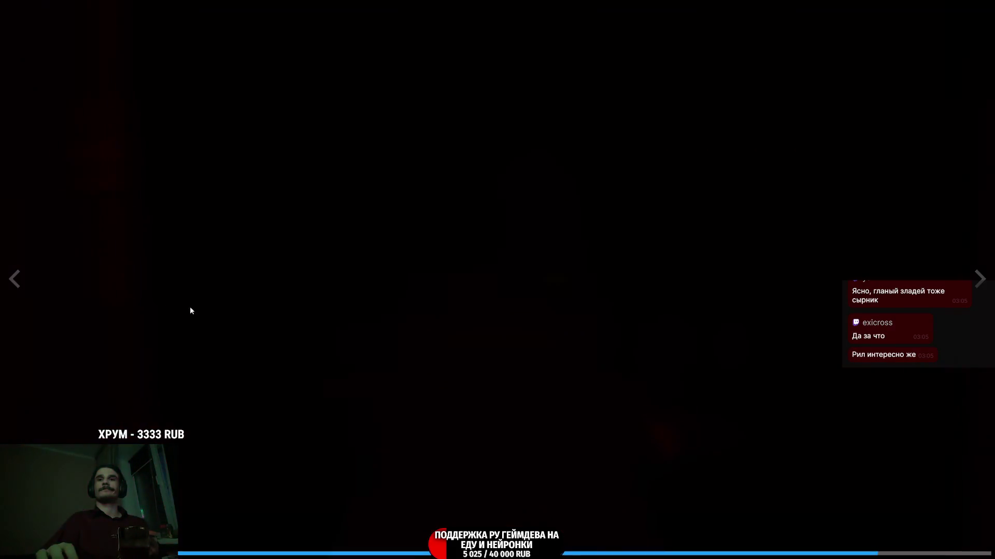
Skip the Gym Nights devlog ahead to about 3:16 and 3:25, then exit fullscreen
click(904, 542)
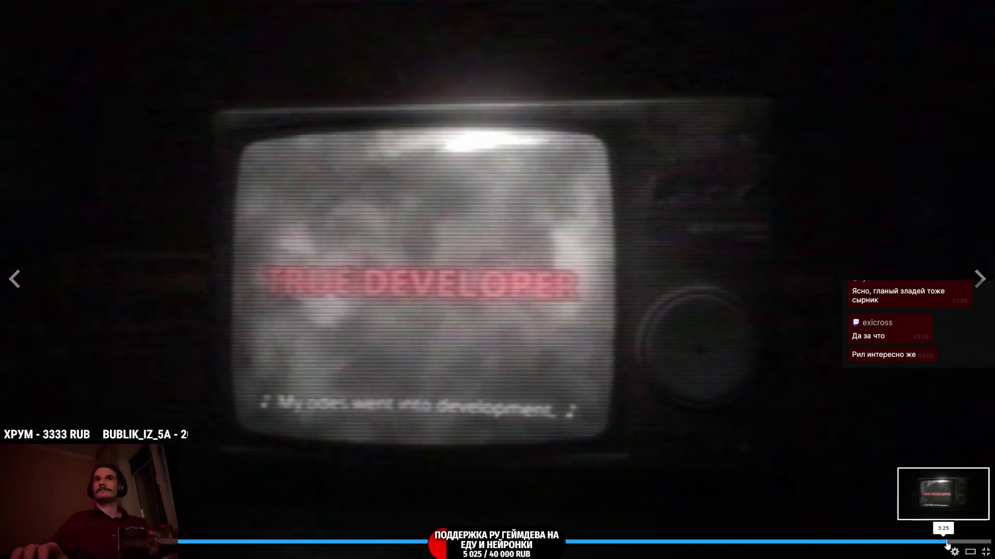
click(943, 544)
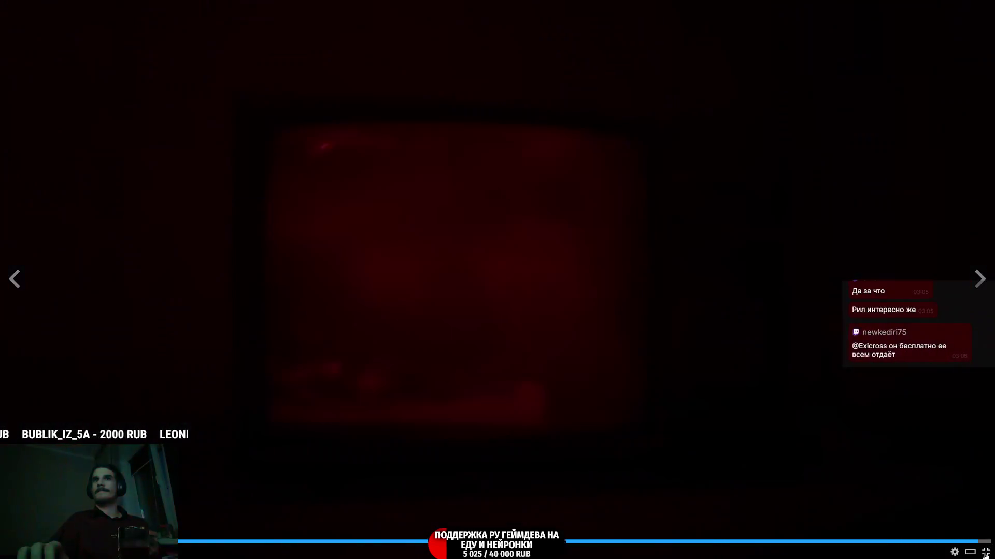
click(985, 553)
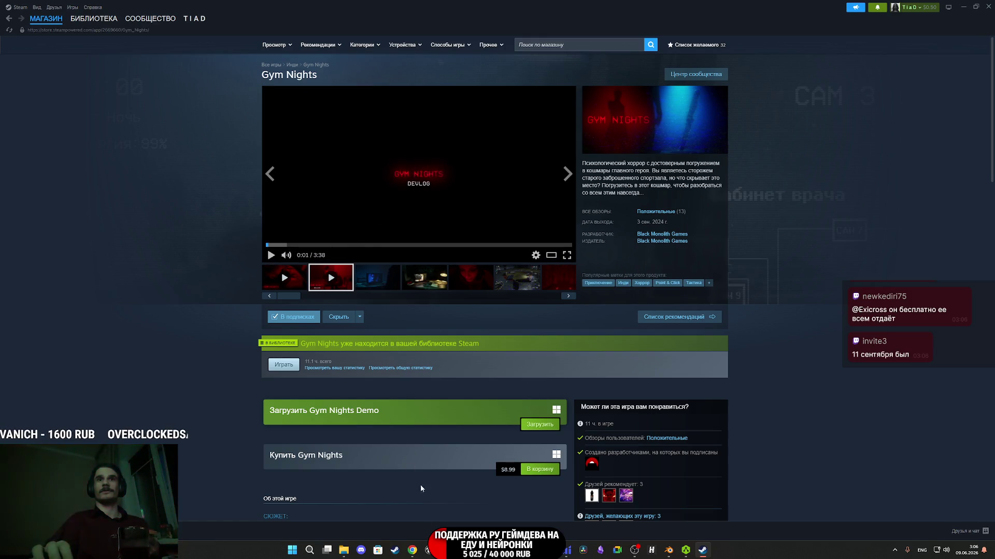
click(413, 551)
Return to the Gym Nights store page and play the devlog video fullscreen
click(338, 7)
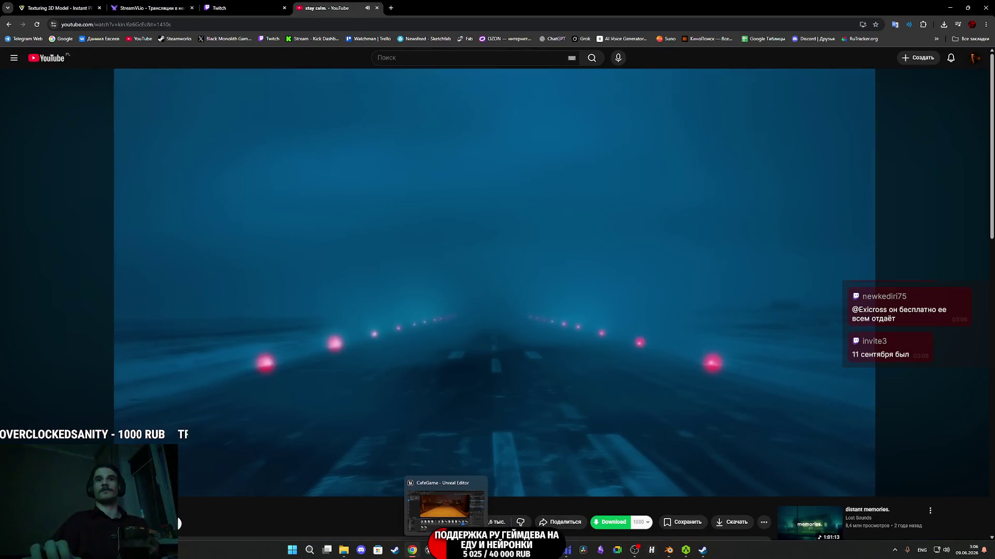
click(703, 553)
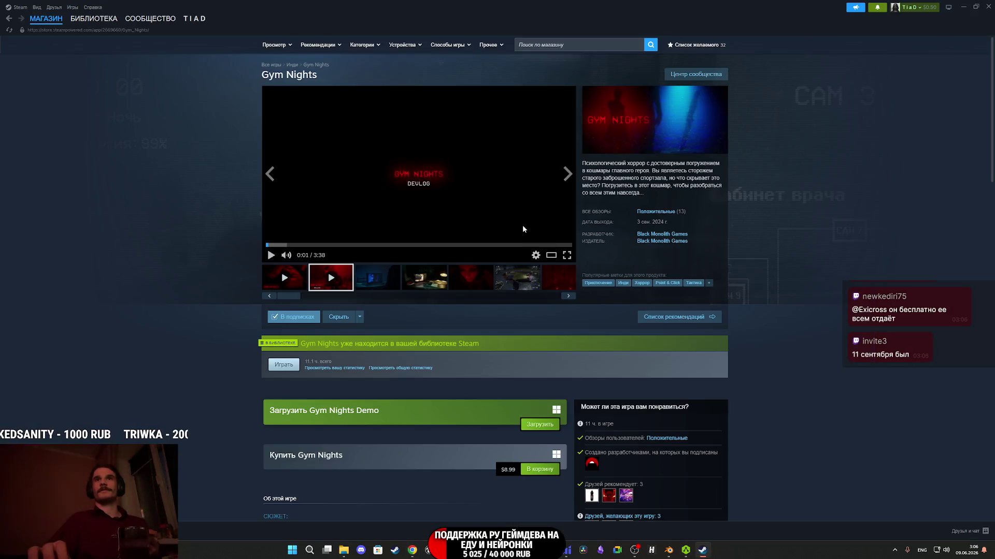
click(567, 257)
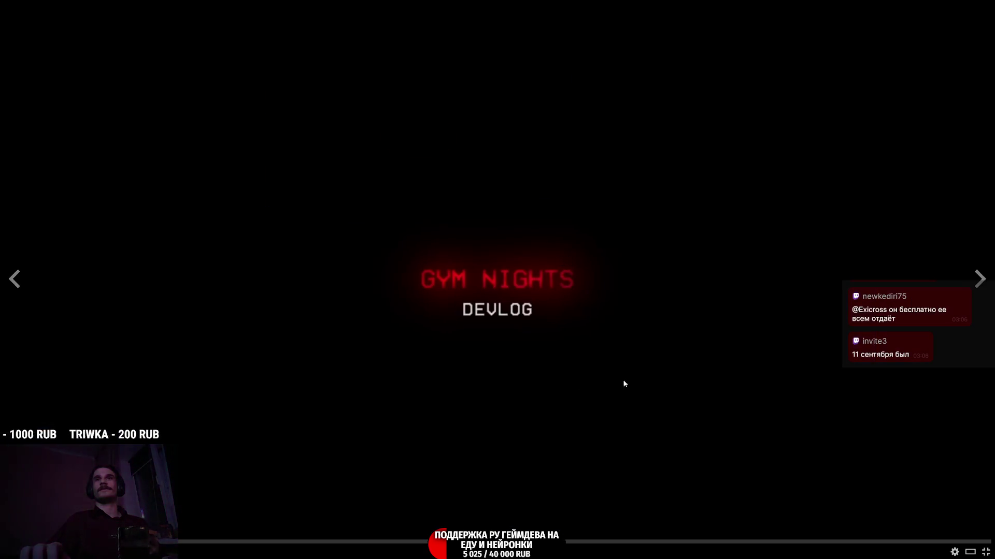
Resume the devlog, then play Gym Nights, approaching the TV and restoring generator power
click(516, 365)
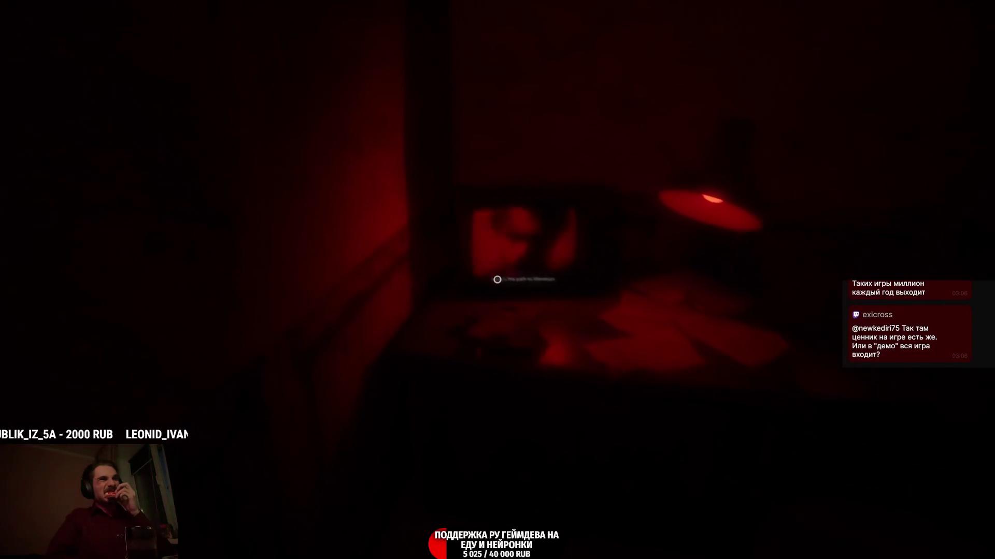
key(e)
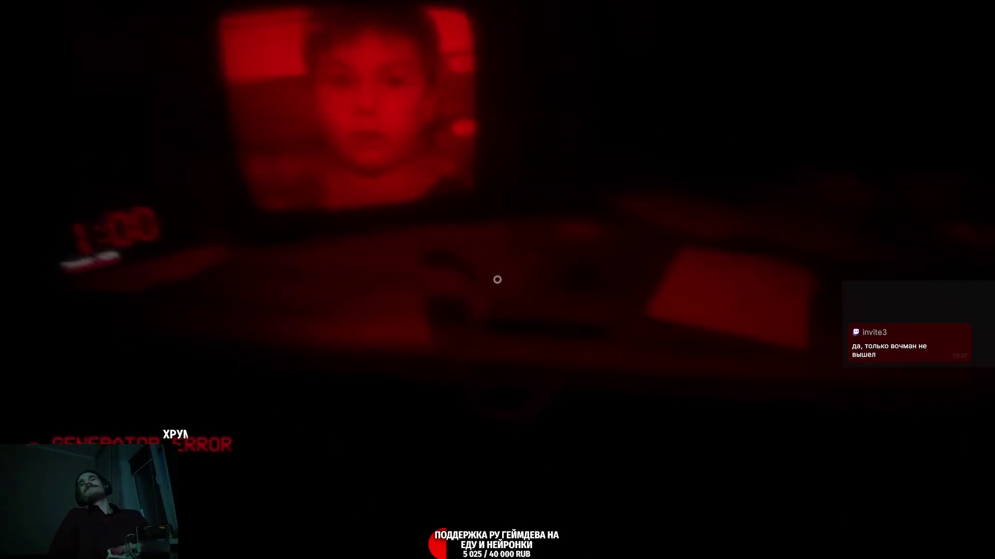
drag(497, 280, 497, 280)
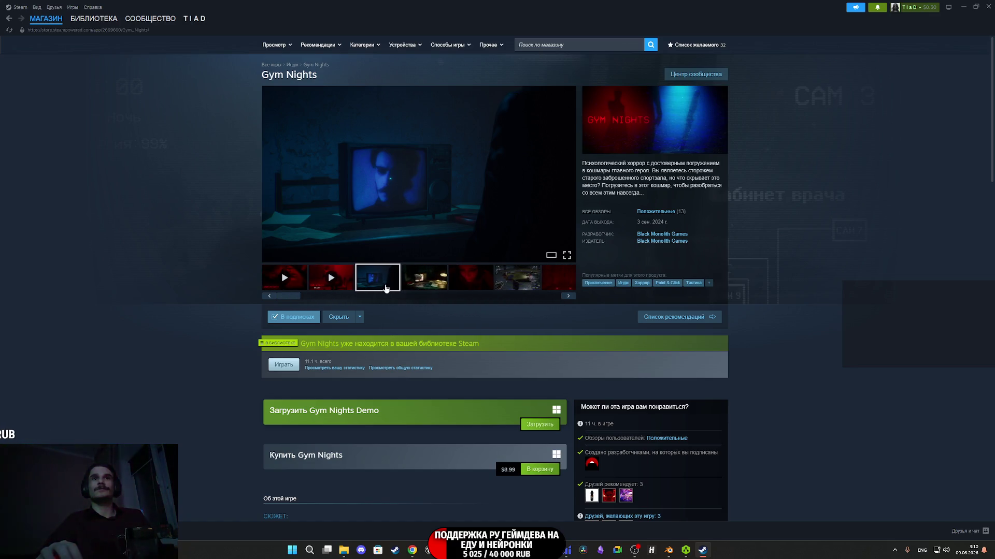
Scroll down the Gym Nights store page to the 'Find community groups' sidebar link
scroll(400, 273, down, 5)
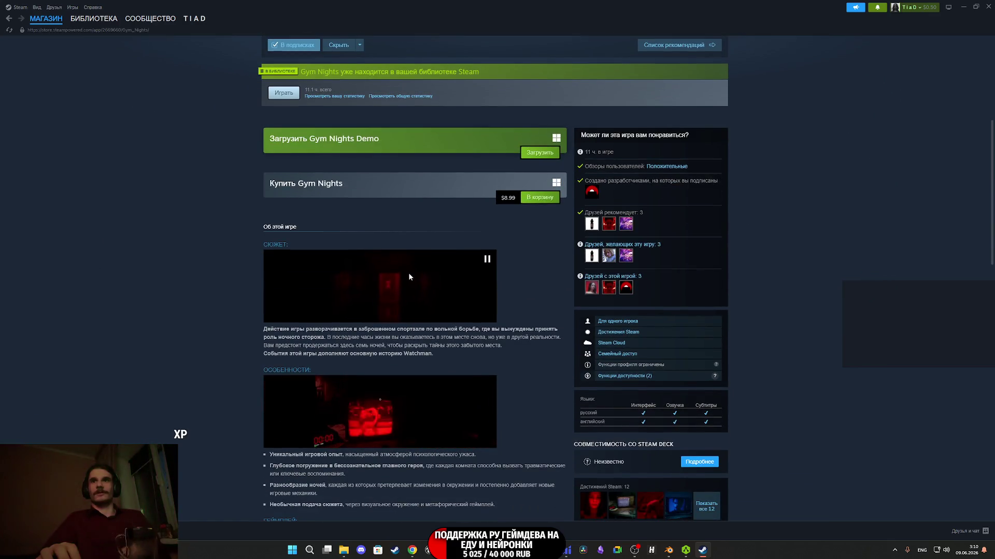
scroll(430, 257, down, 3)
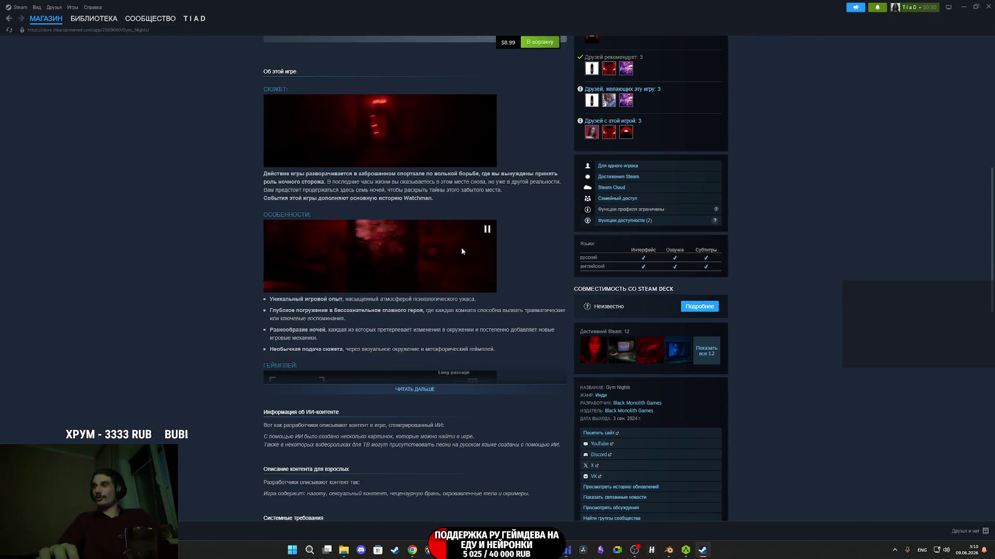
scroll(637, 269, down, 3)
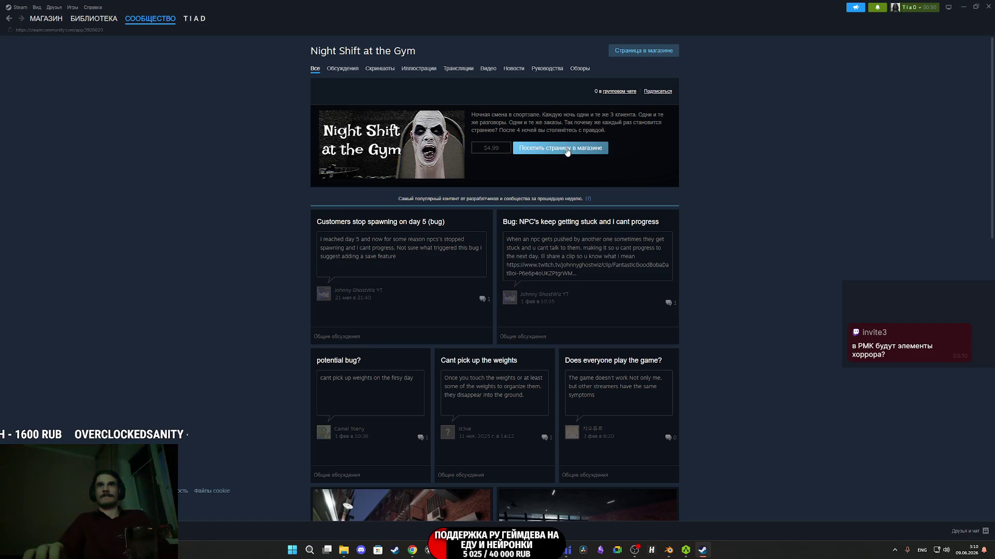
Open the Night Shift at the Gym store page and flip through all its screenshots
click(566, 153)
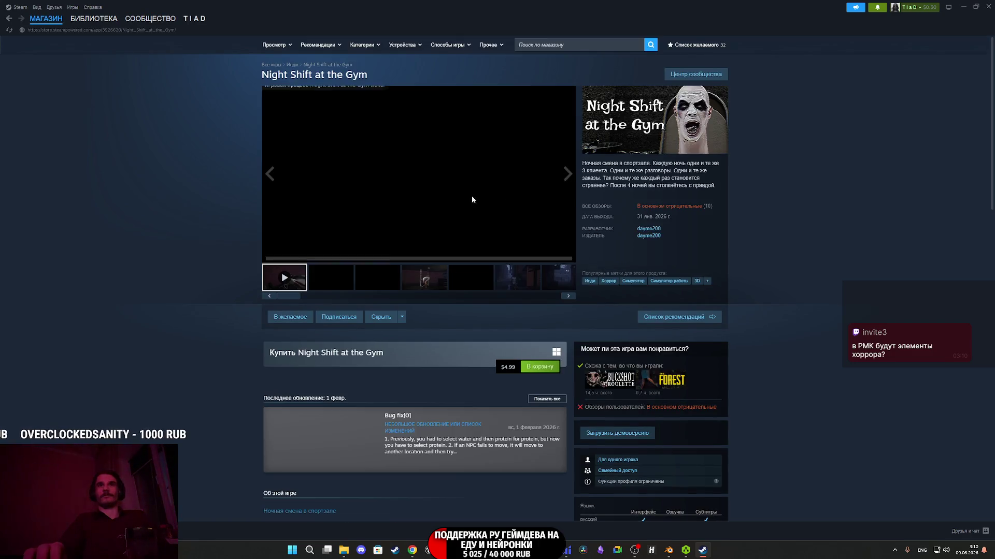
click(432, 207)
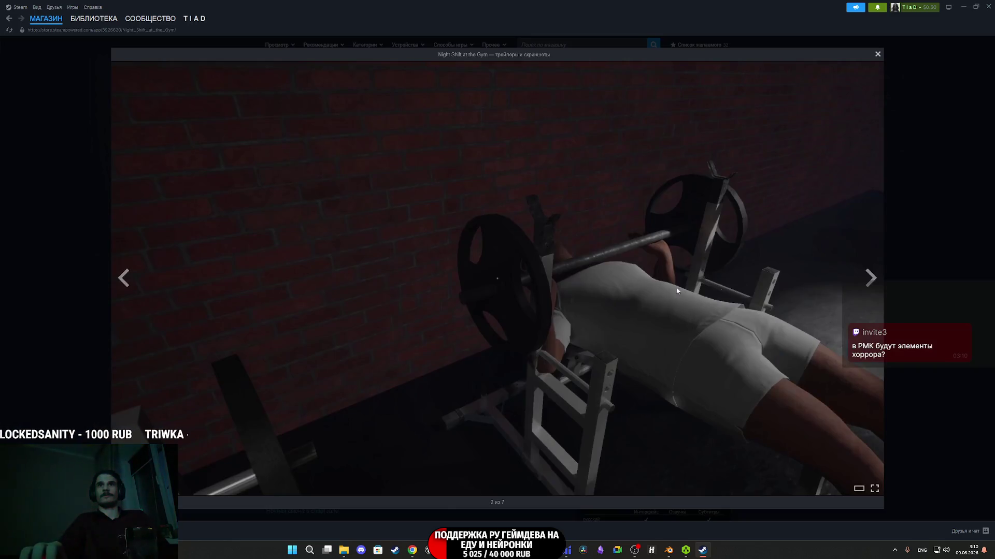
click(871, 278)
click(873, 278)
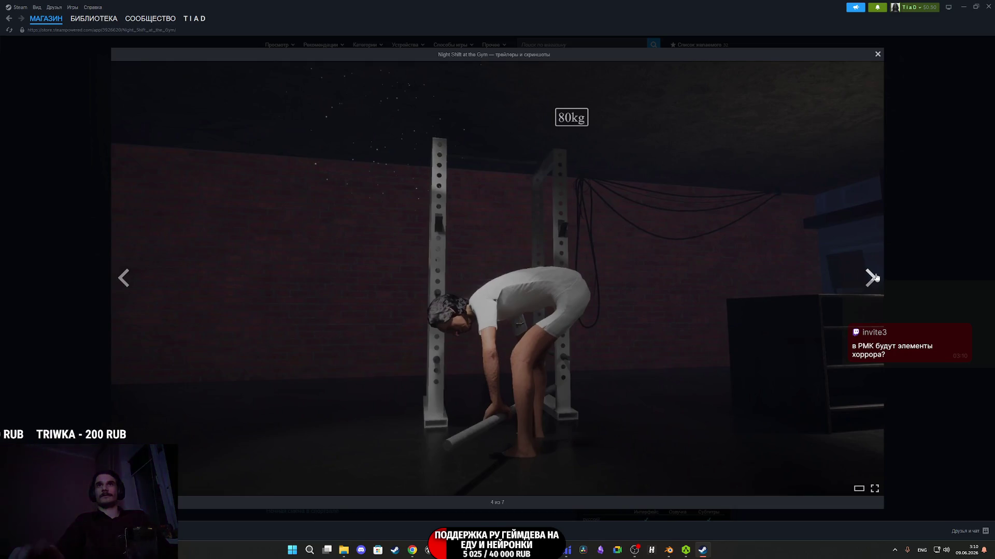
click(873, 278)
click(873, 278)
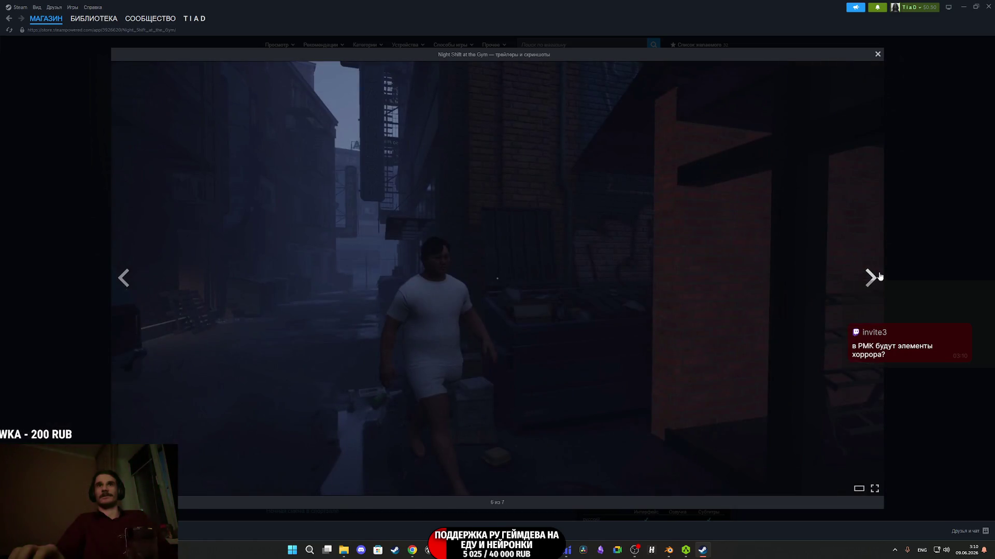
click(873, 278)
click(920, 260)
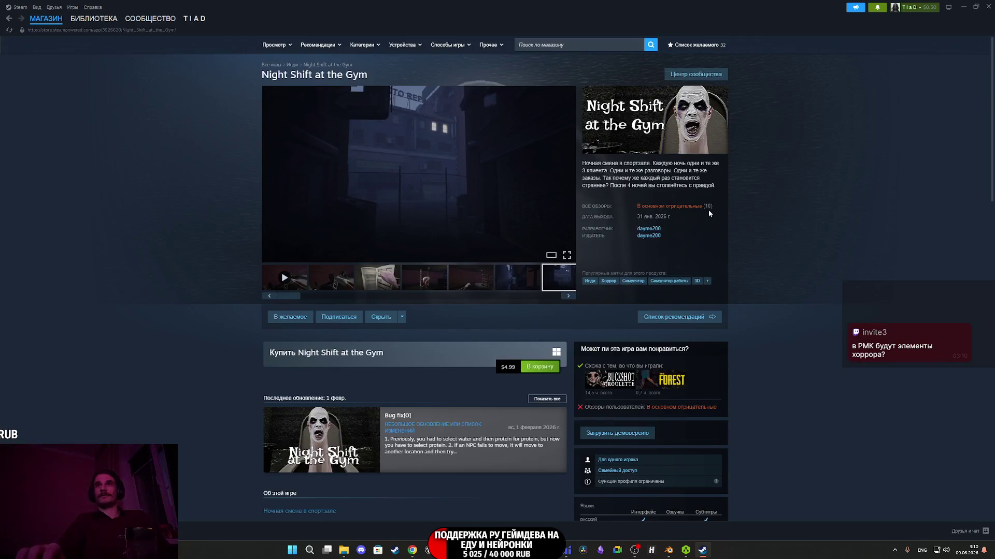
Skim the store page, visit the Library and notifications, then close Steam
scroll(174, 112, down, 1)
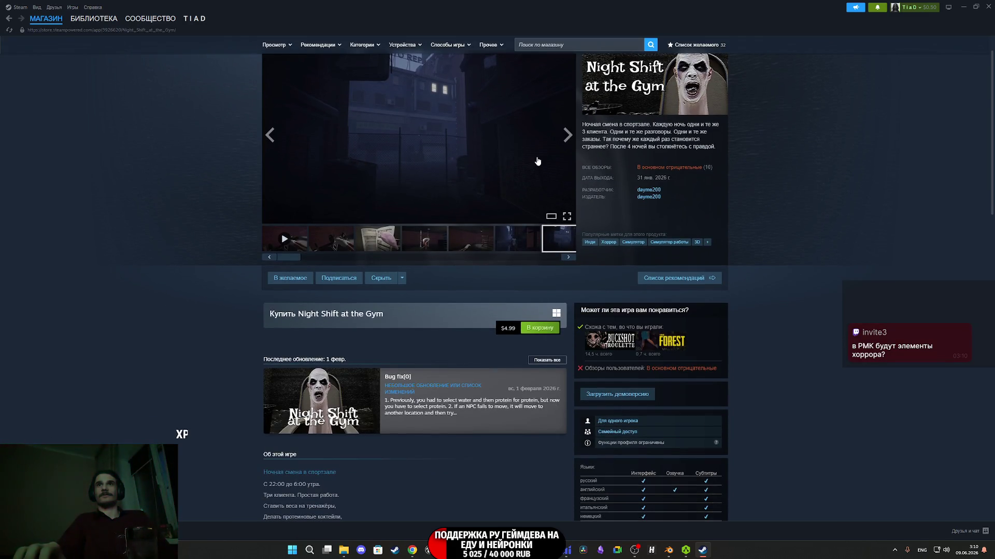
scroll(570, 186, down, 5)
scroll(529, 173, up, 6)
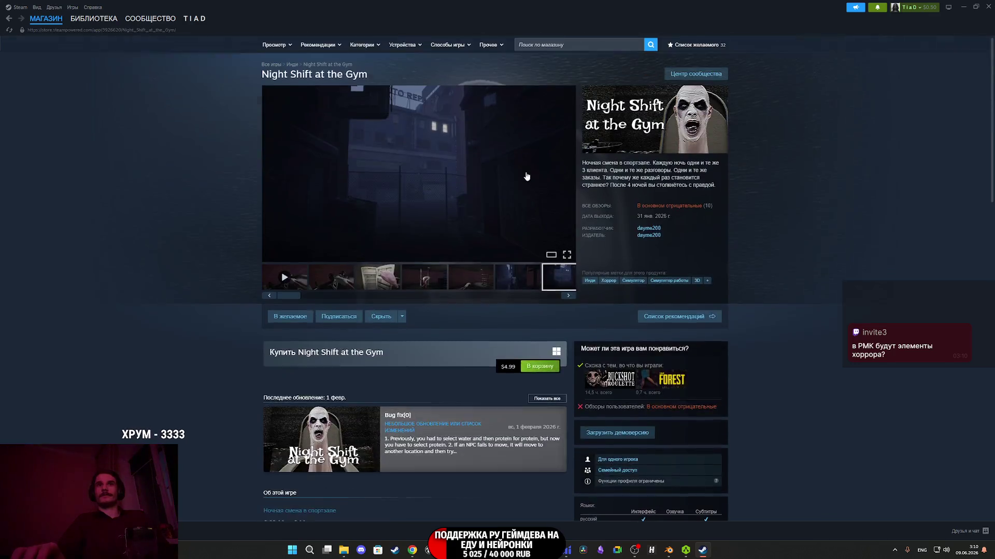
click(94, 18)
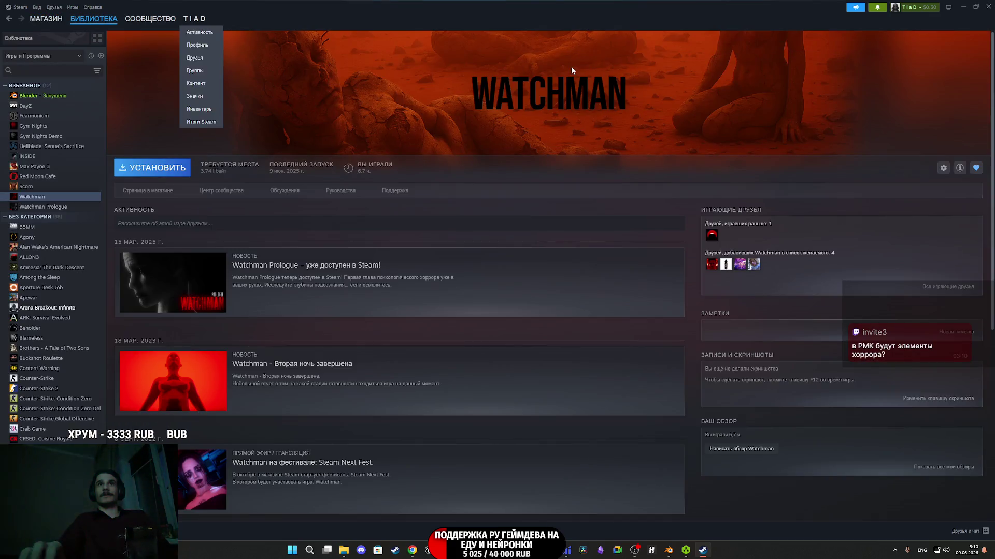
click(877, 8)
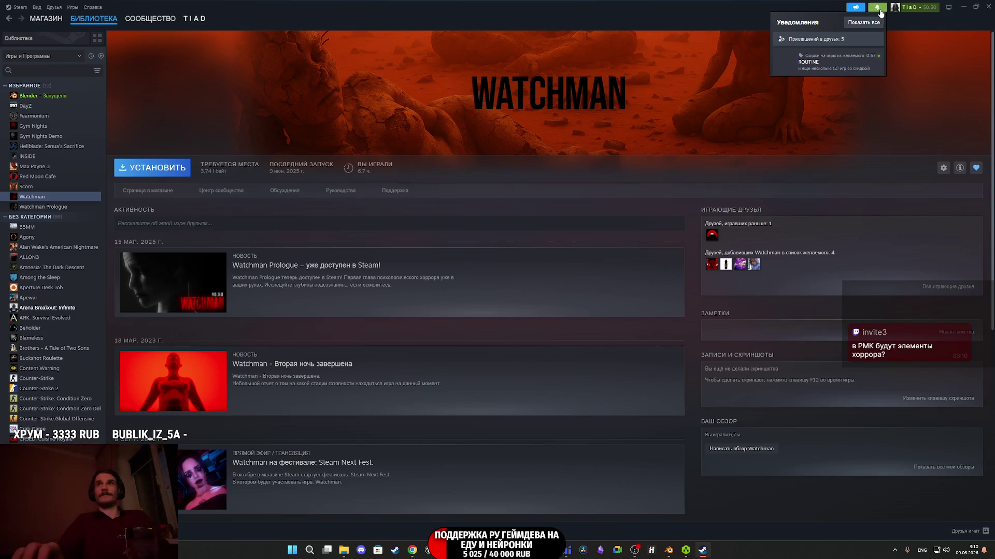
click(987, 6)
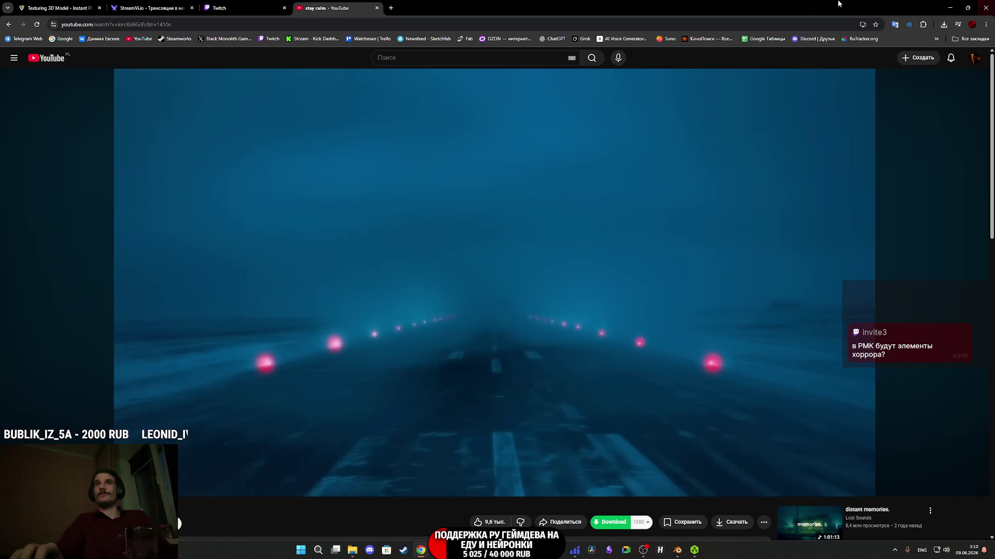
Check the Twitch stream manager tab, then bring the Steam library back to the front
click(254, 5)
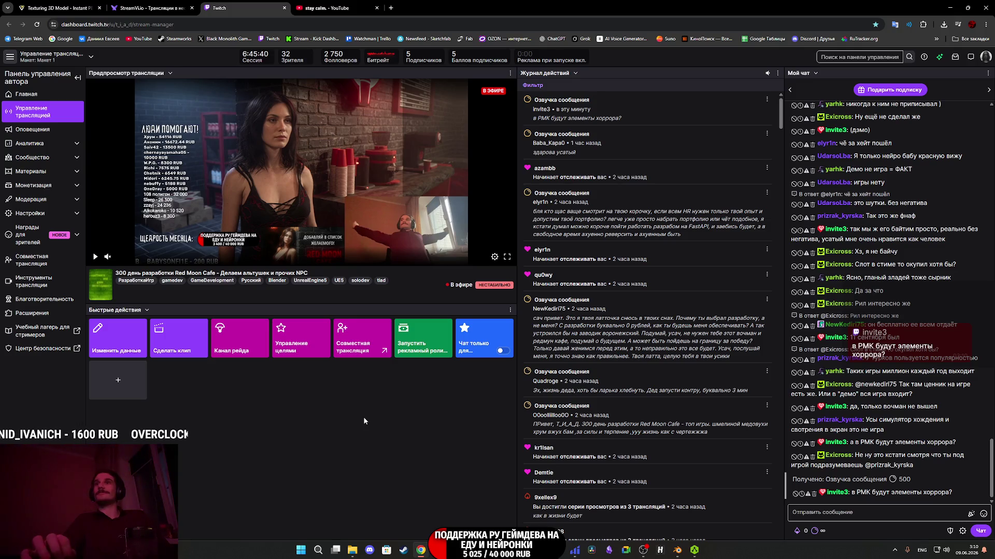
click(404, 550)
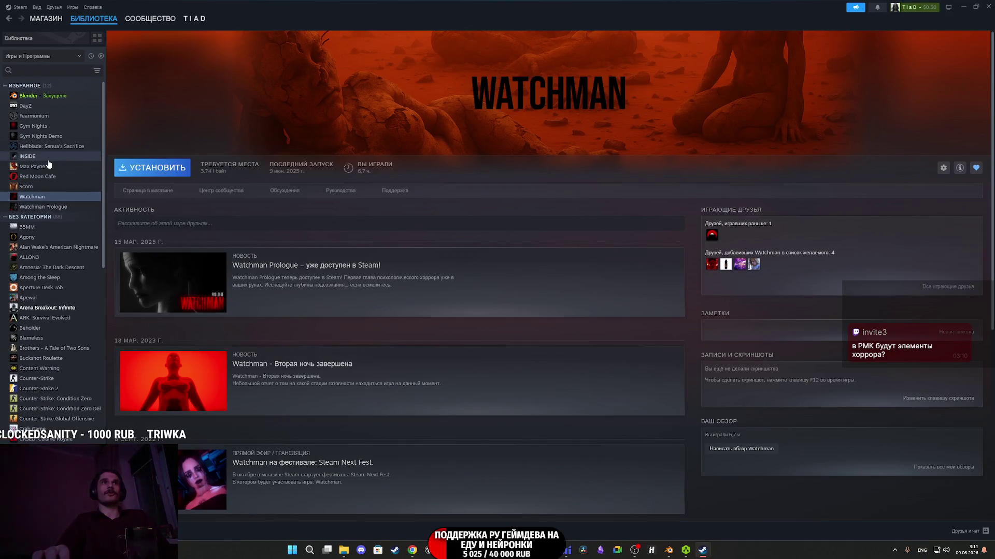
Select Gym Nights in the library sidebar, then open its community hub
click(34, 127)
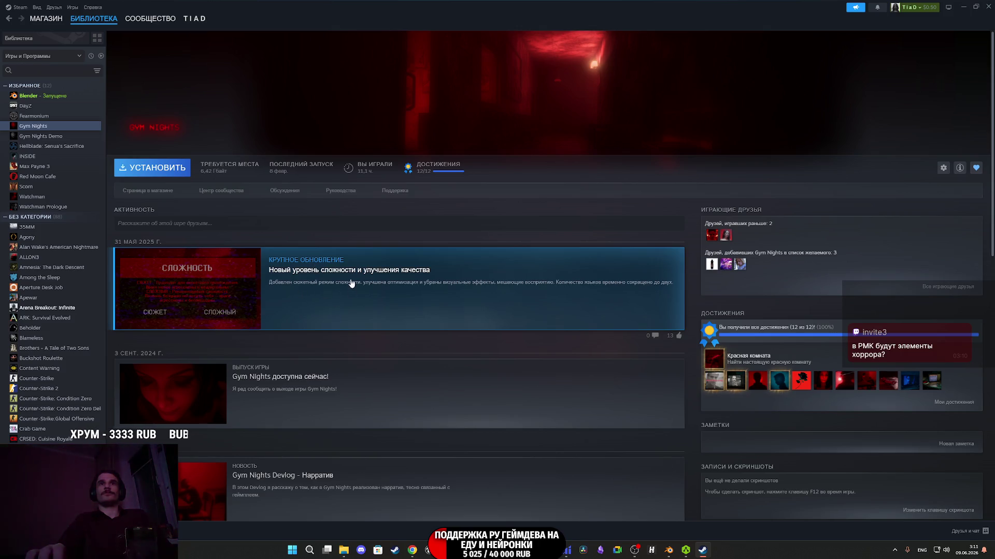
click(214, 191)
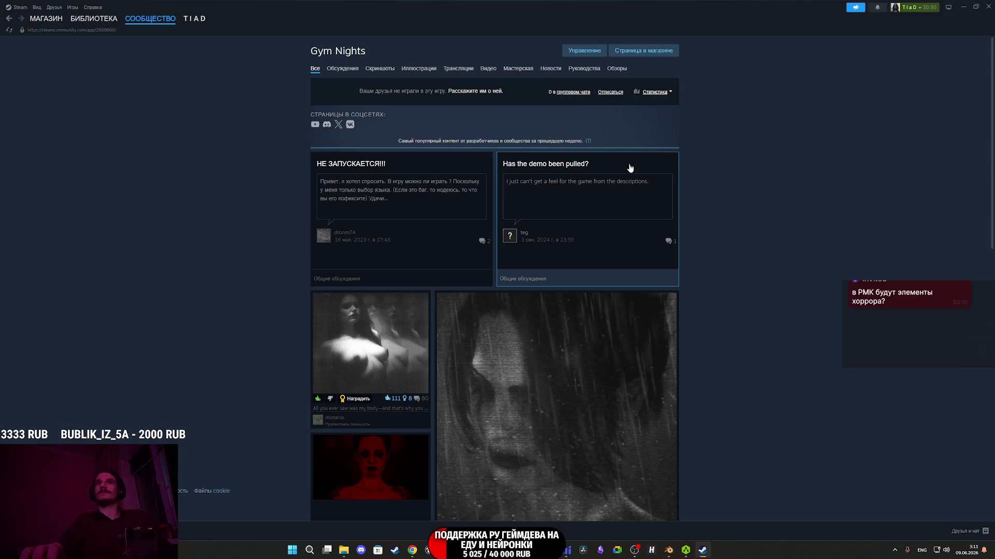
scroll(628, 166, down, 8)
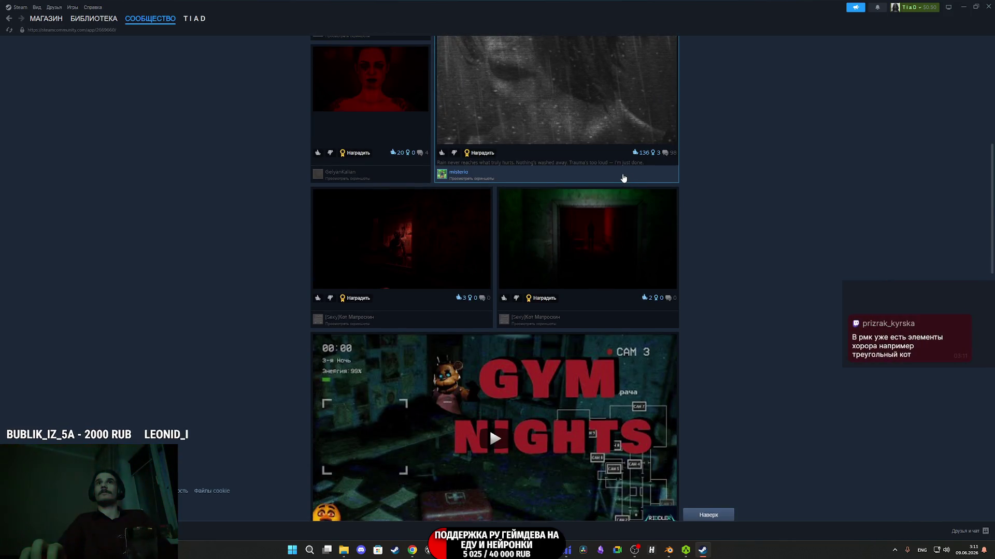
scroll(724, 208, down, 11)
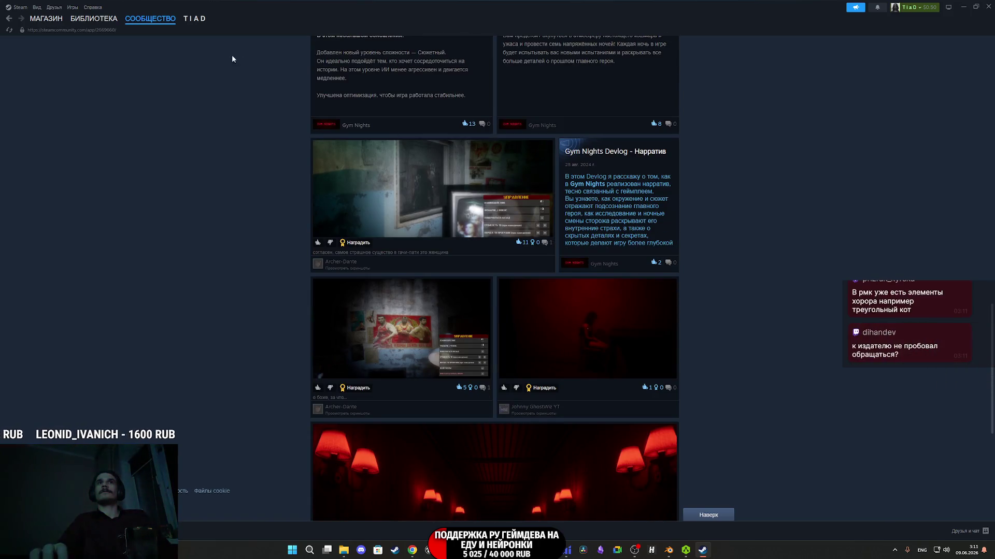
click(98, 19)
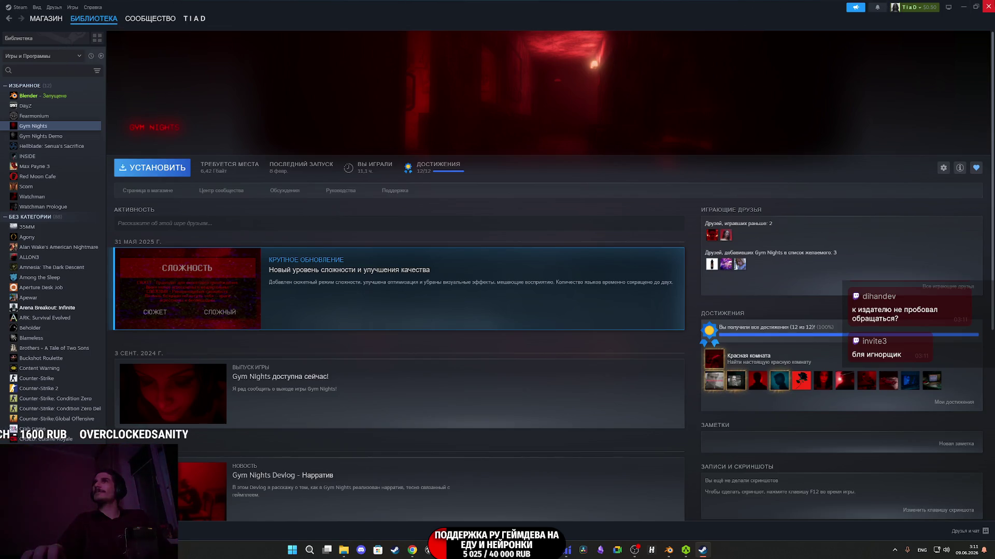
Close the Steam window with its top-right X
click(987, 6)
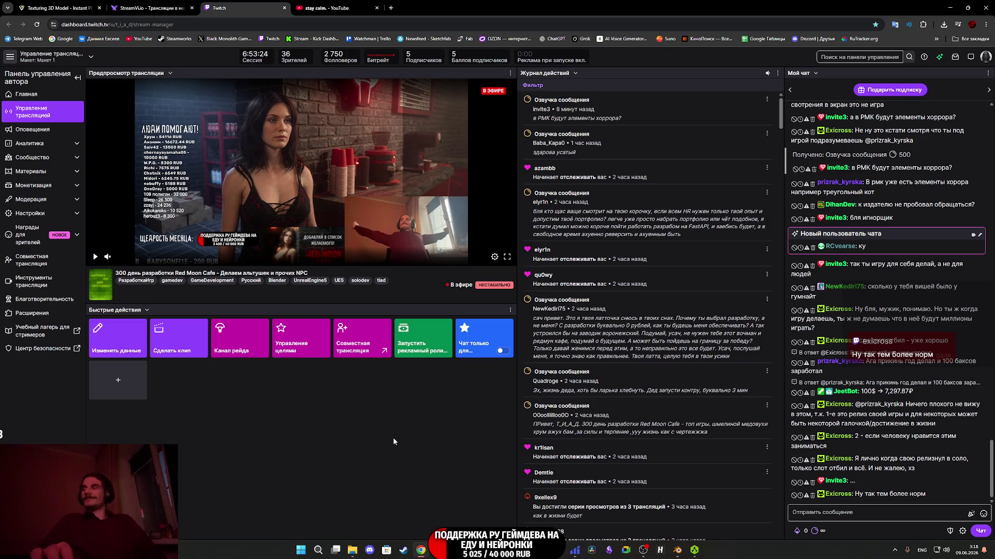
Restore the Steam library window, open on Gym Nights, from the taskbar
mouse_move(420, 550)
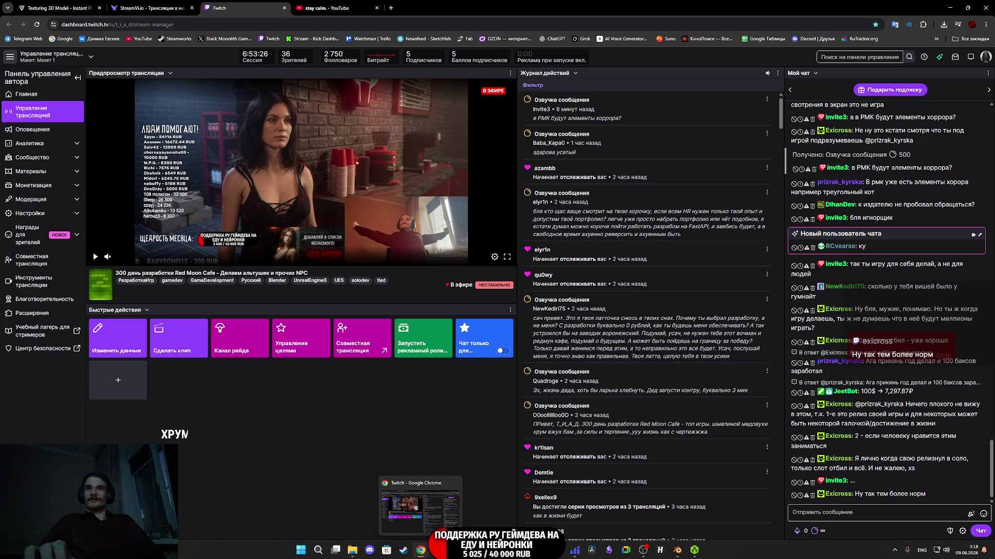
mouse_move(505, 550)
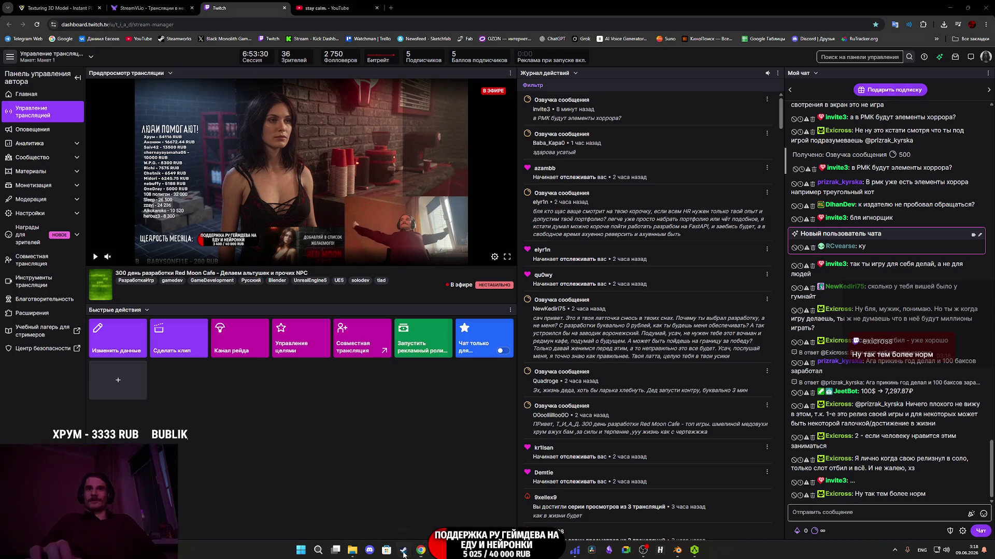
click(404, 552)
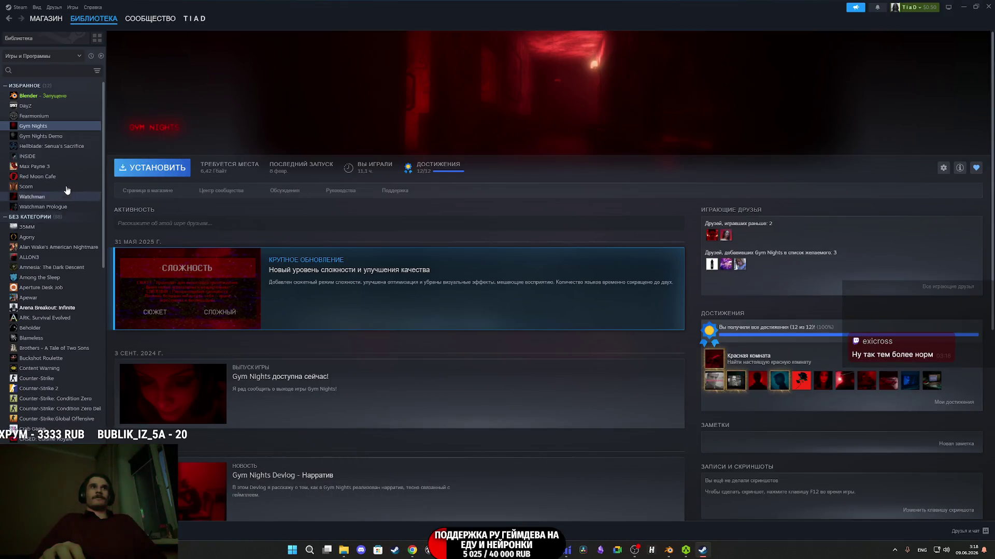
Open the Watchman store page from the More from the developer tiles
click(155, 191)
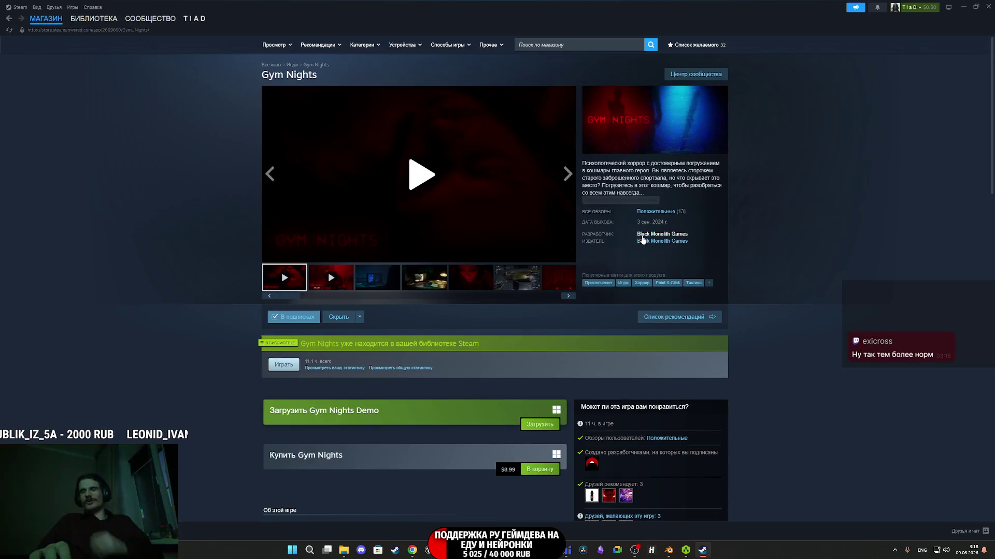
scroll(678, 261, down, 15)
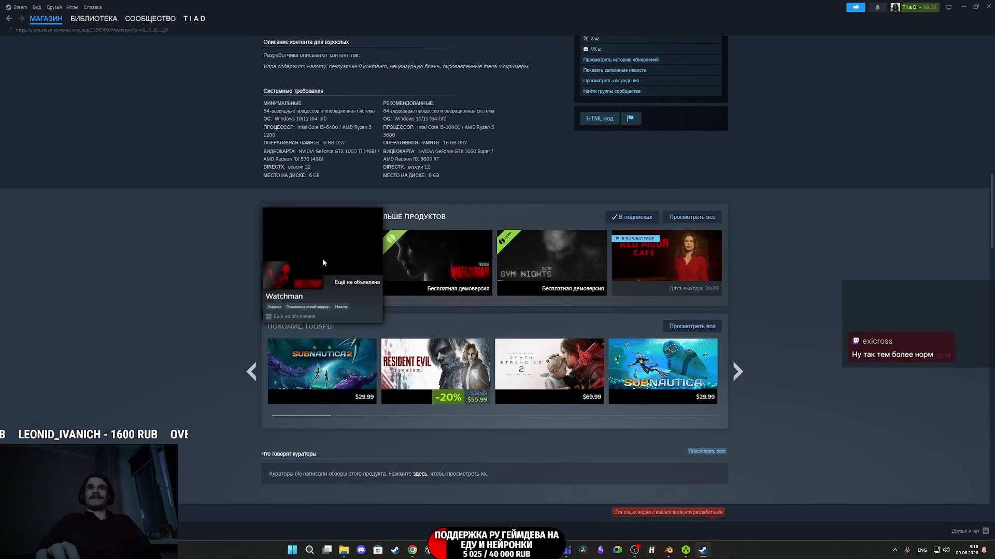
click(322, 262)
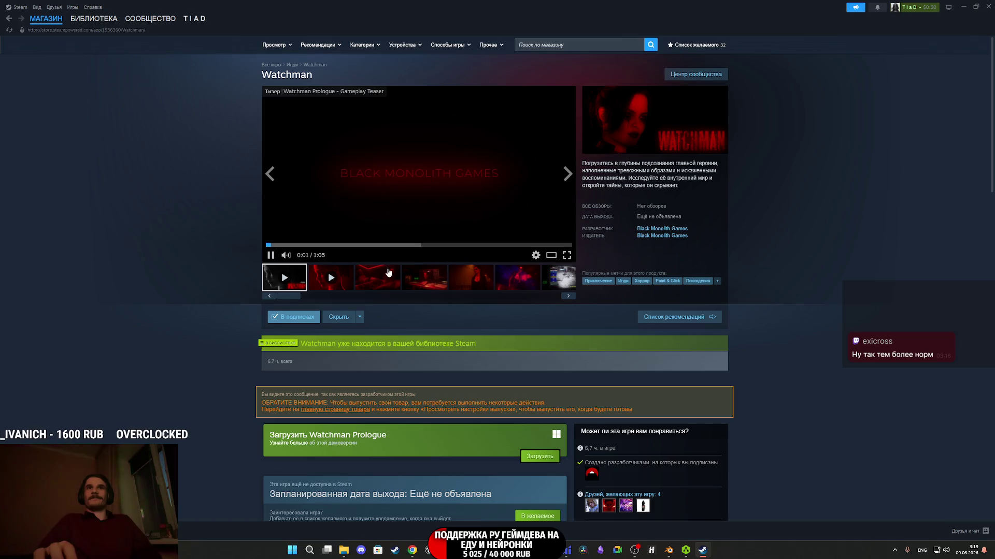
Browse Watchman's screenshots at full size, paging ahead several images, then close the viewer
click(388, 273)
click(421, 194)
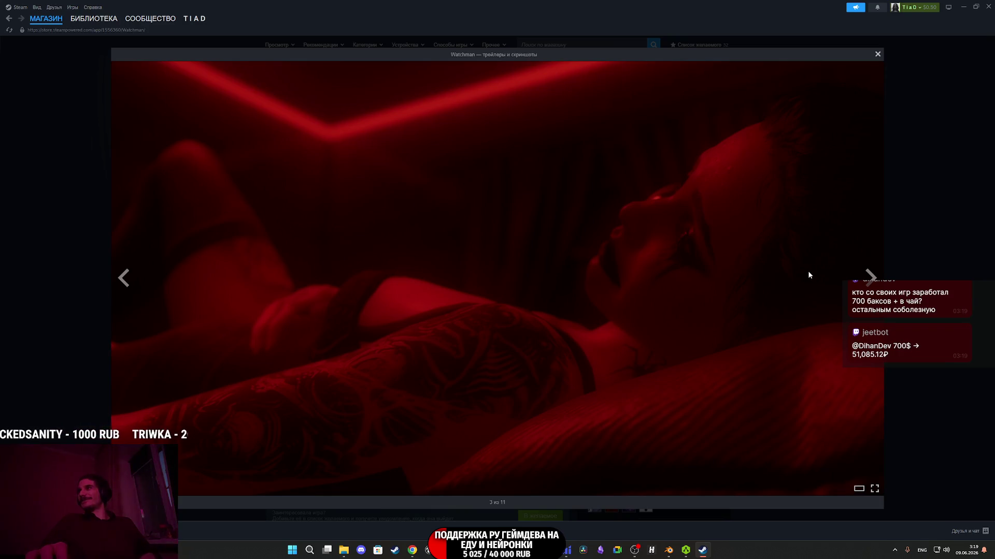
click(870, 280)
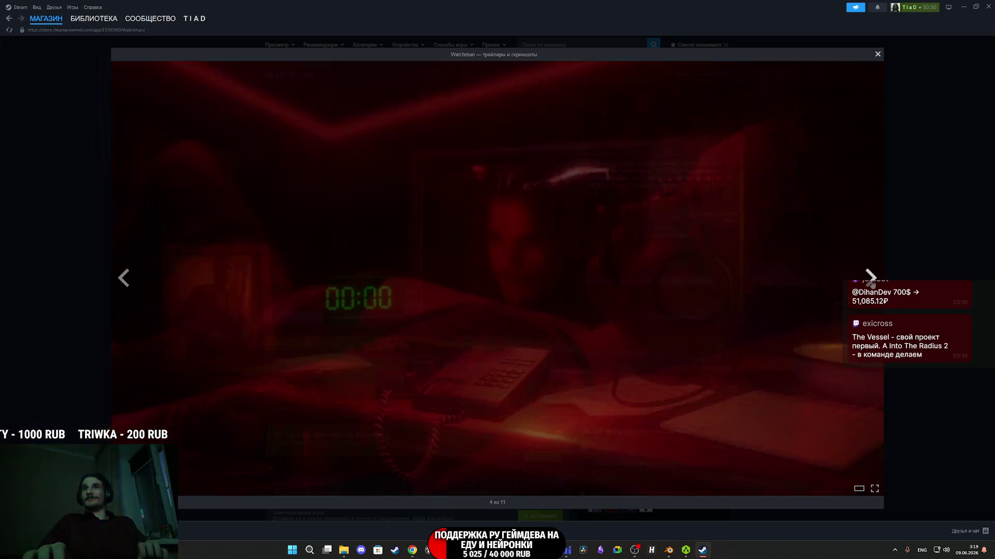
click(872, 280)
key(Right)
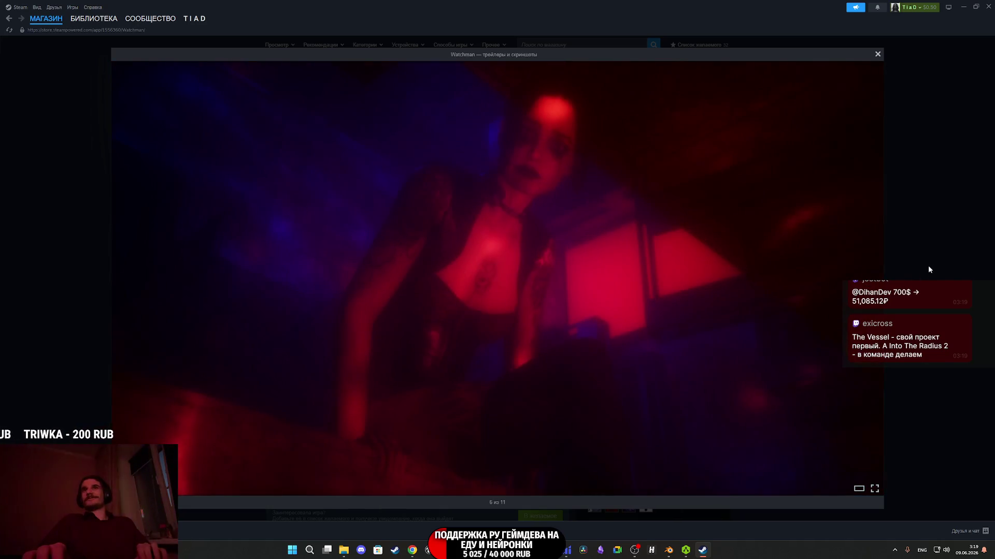
click(927, 266)
Expand Watchman's full game description and scroll back to the top of the page
scroll(519, 236, down, 10)
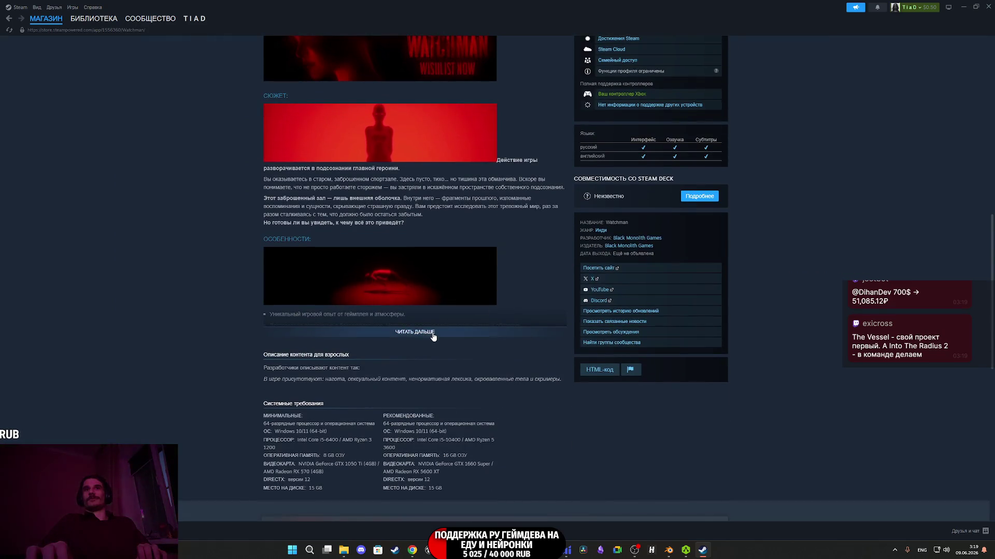
click(434, 336)
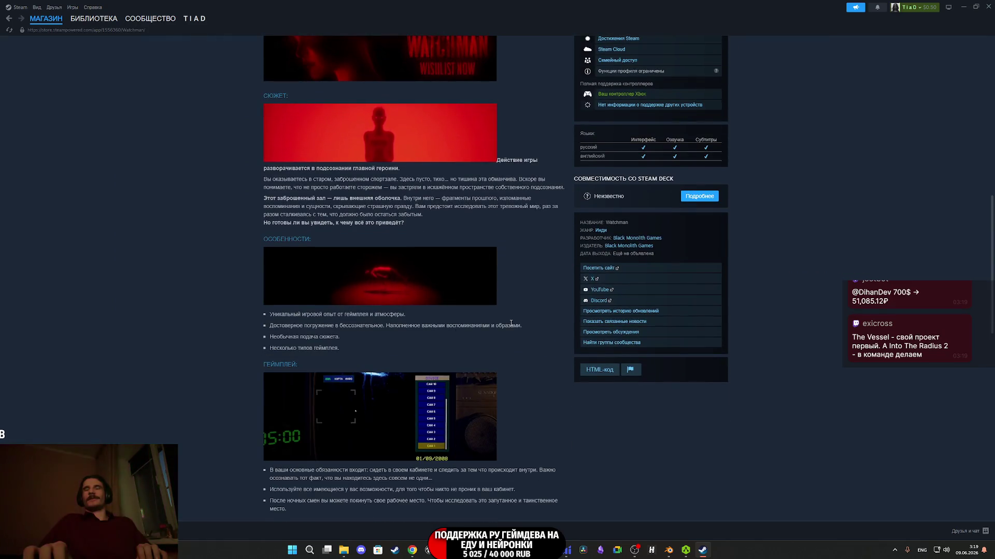
scroll(512, 321, down, 15)
scroll(513, 322, up, 15)
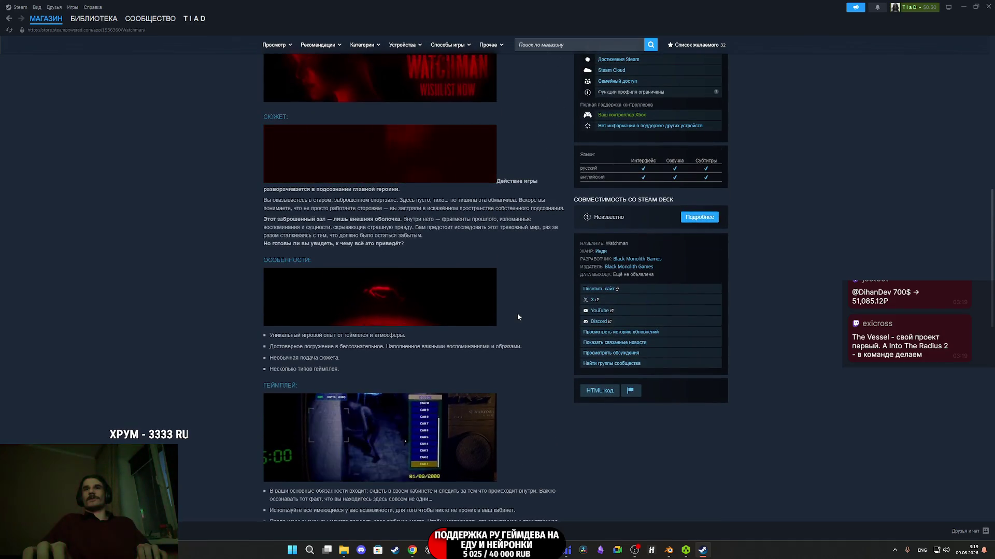
scroll(517, 314, up, 7)
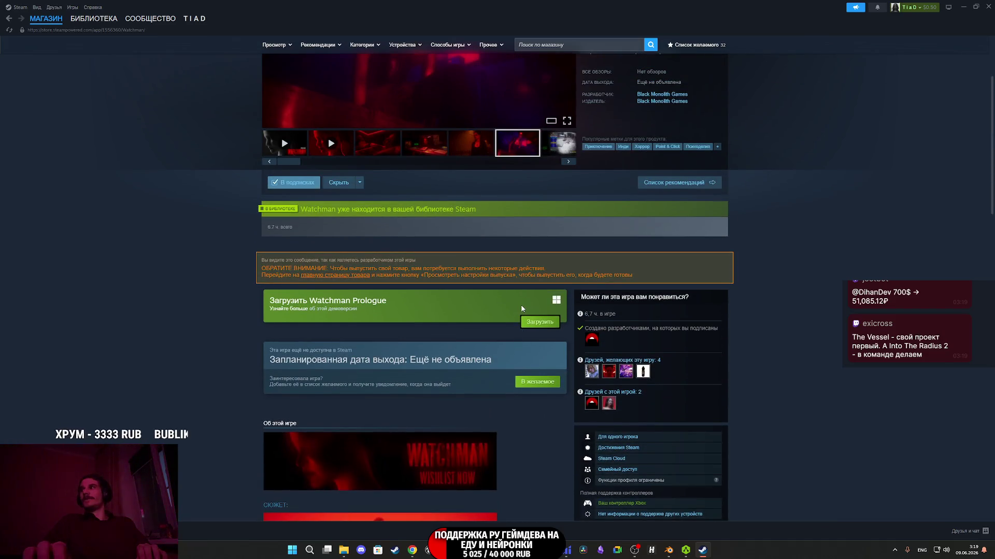
scroll(518, 314, up, 3)
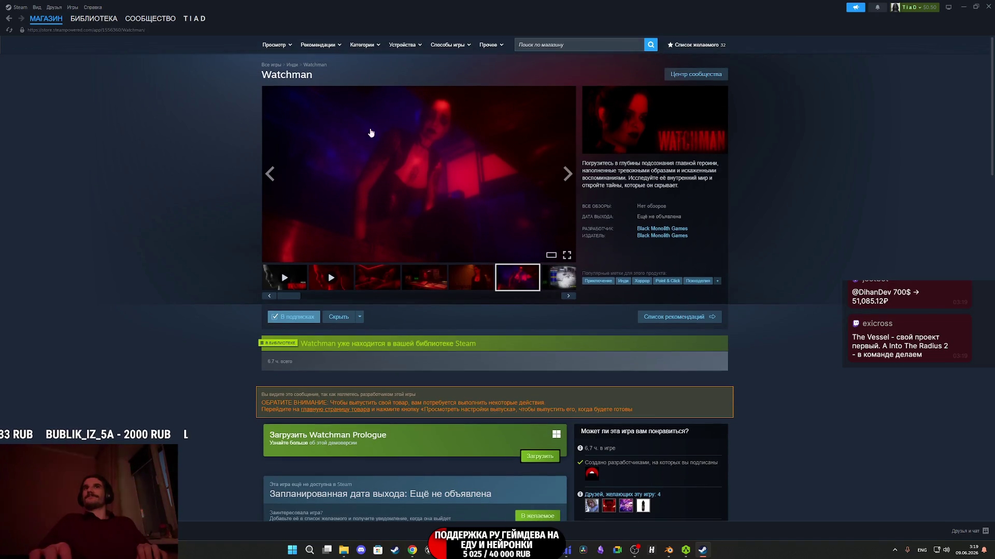
Switch to the library, minimise Steam to mark 'The Vessel' in Twitch chat, then restore Steam
click(97, 21)
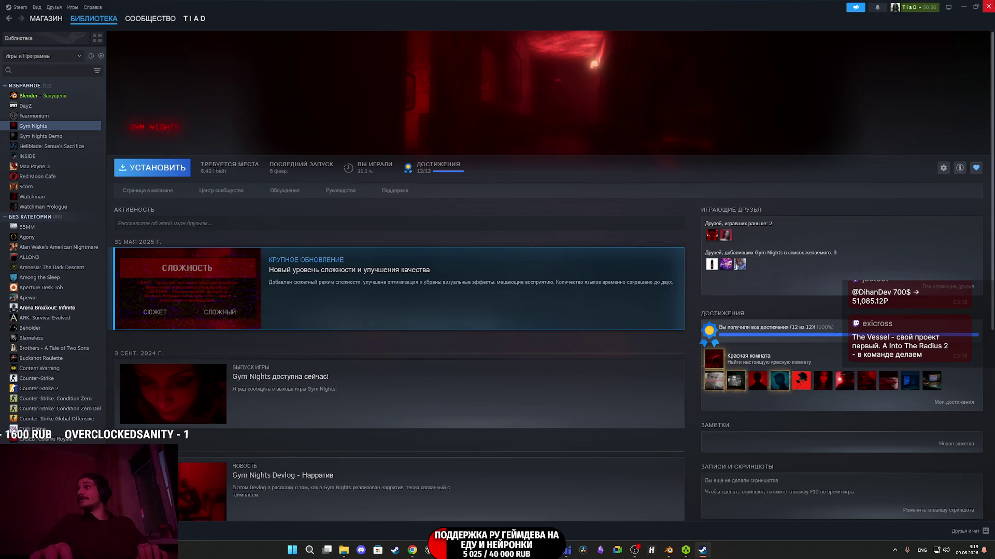
click(987, 6)
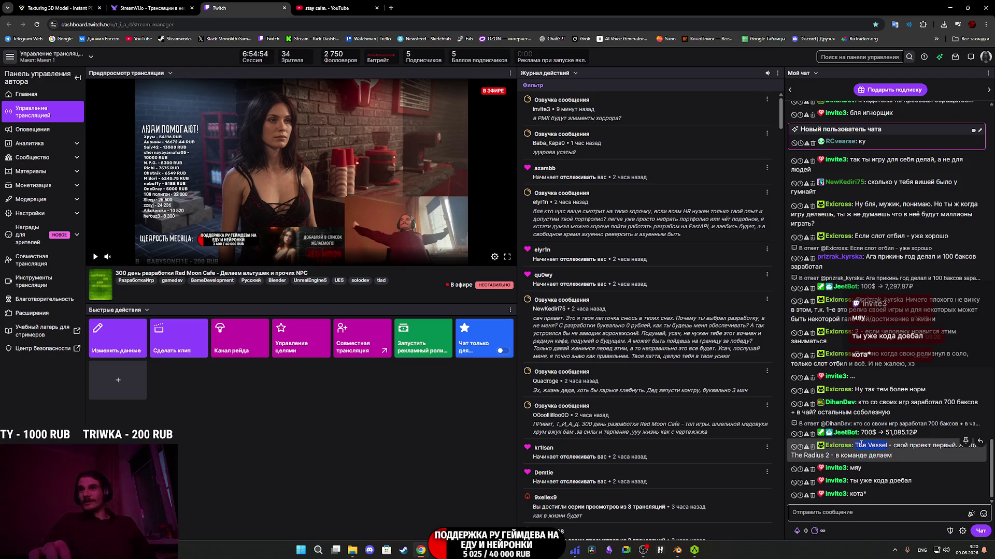
drag(861, 444, 859, 445)
key(ctrl+c)
click(403, 550)
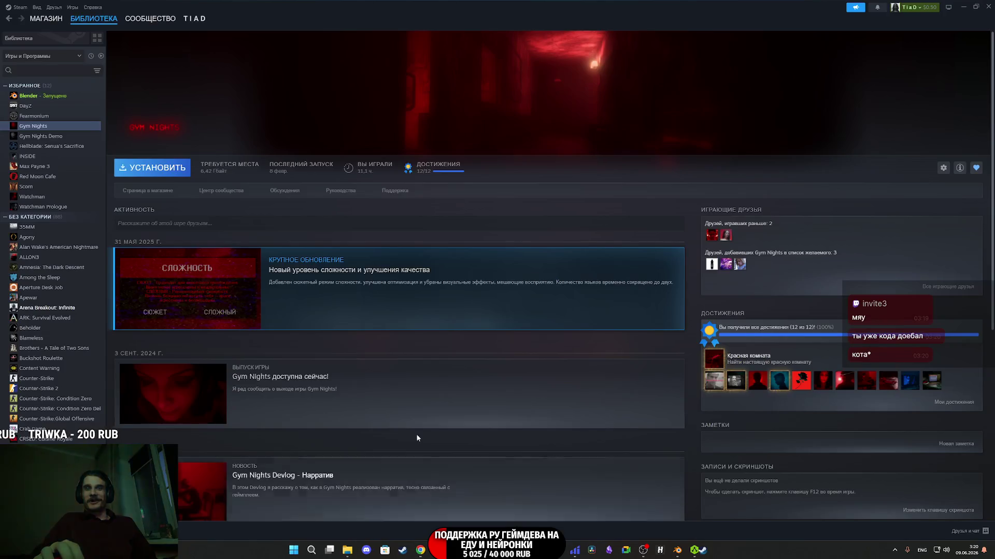
Search the store for 'The Vessel', open its page and play the trailer full screen
click(39, 19)
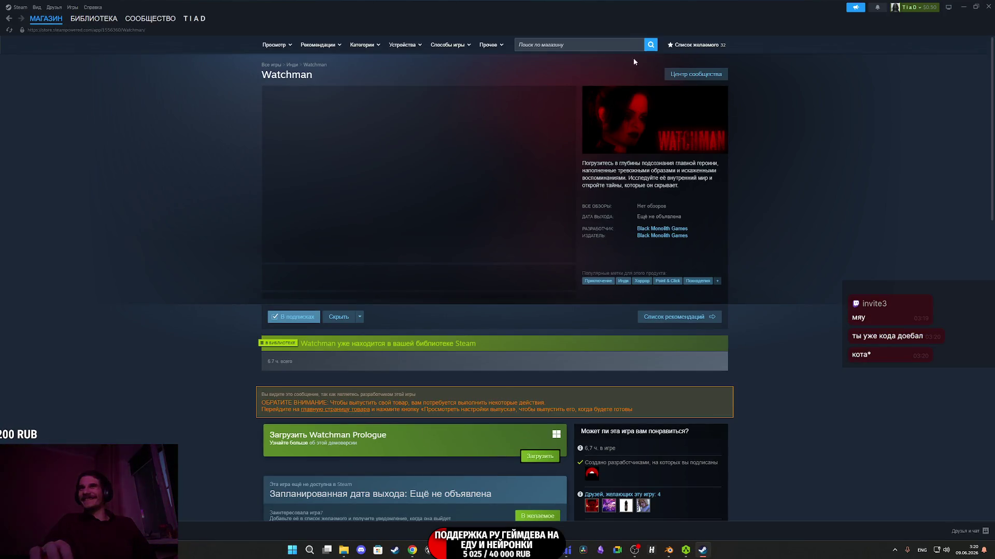
click(617, 45)
key(ctrl+v)
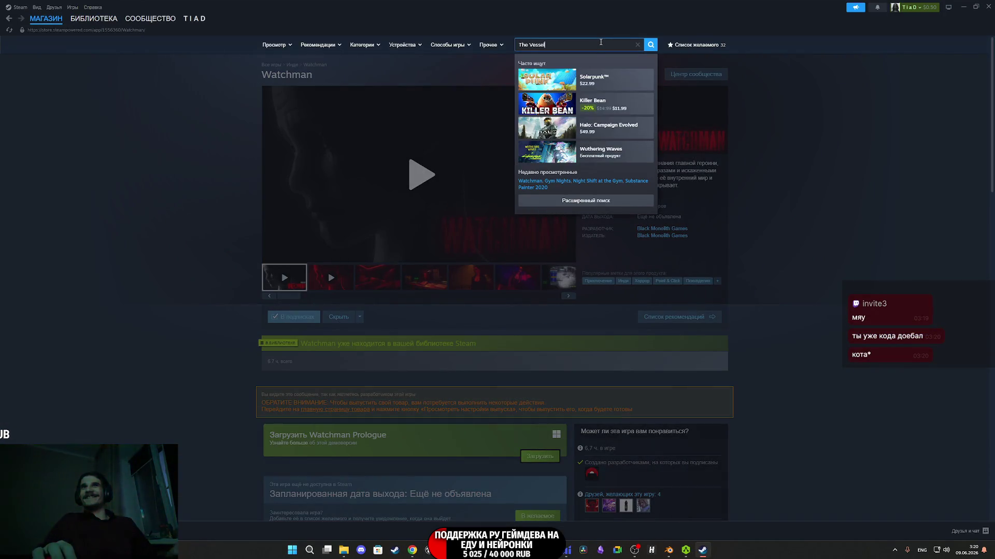
click(613, 82)
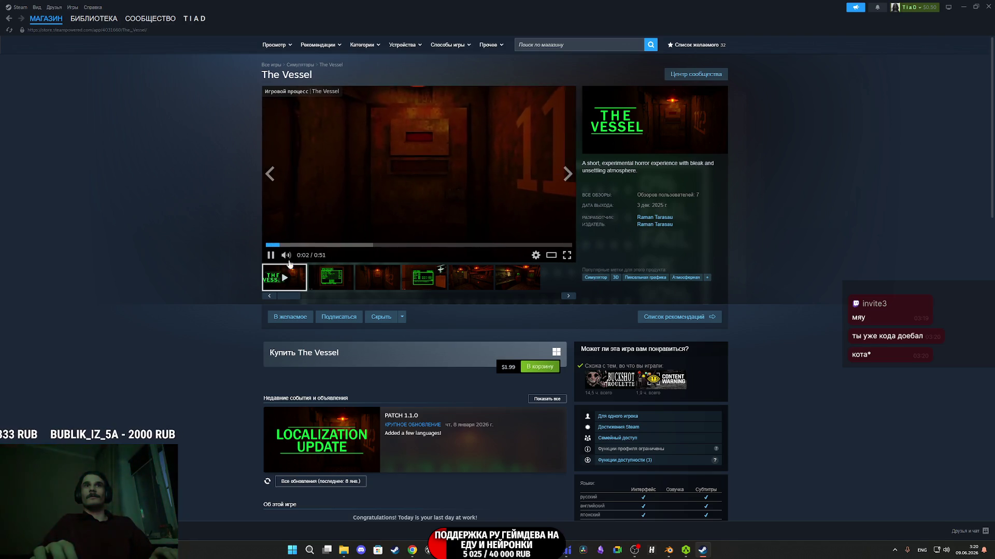
mouse_move(298, 258)
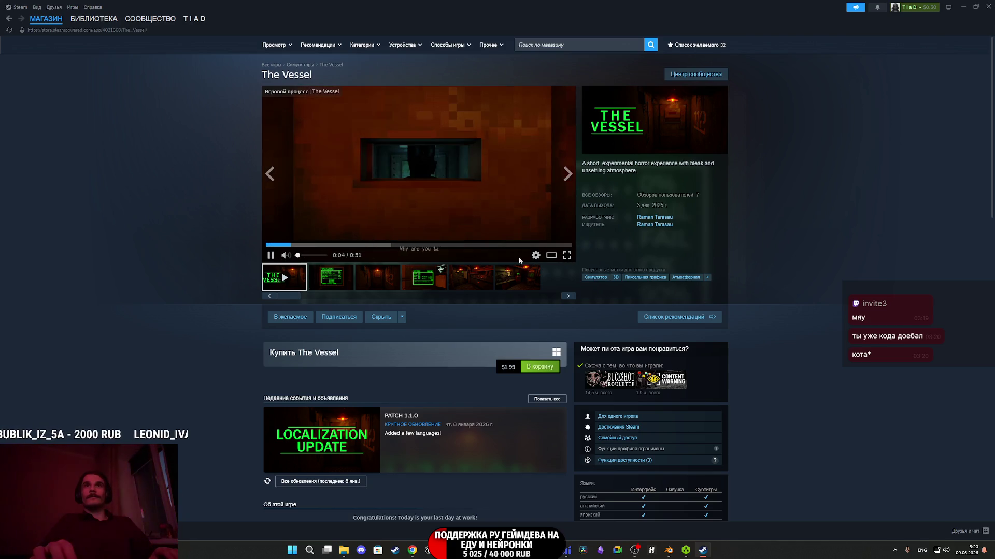
click(566, 256)
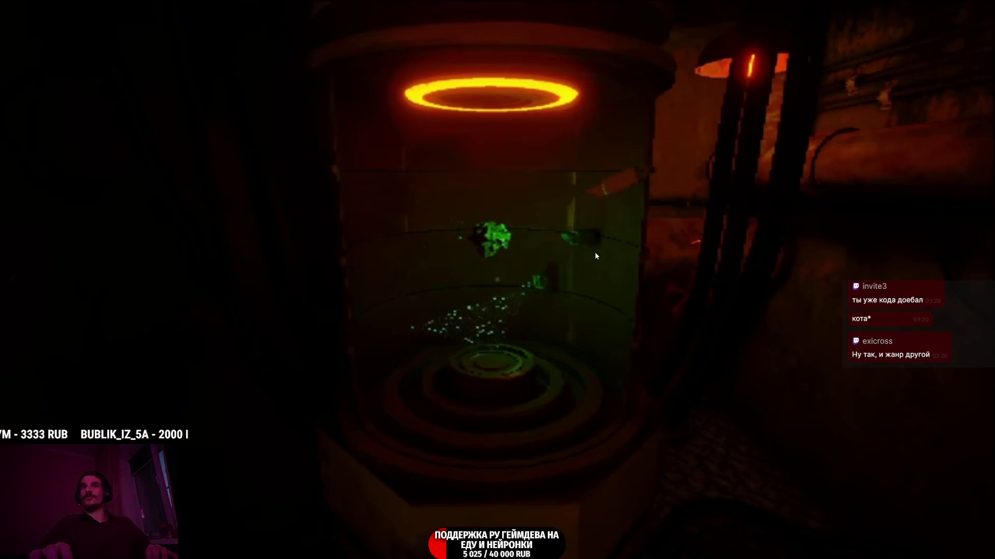
Skip ahead through The Vessel's fullscreen trailer, then exit fullscreen playback
mouse_move(594, 254)
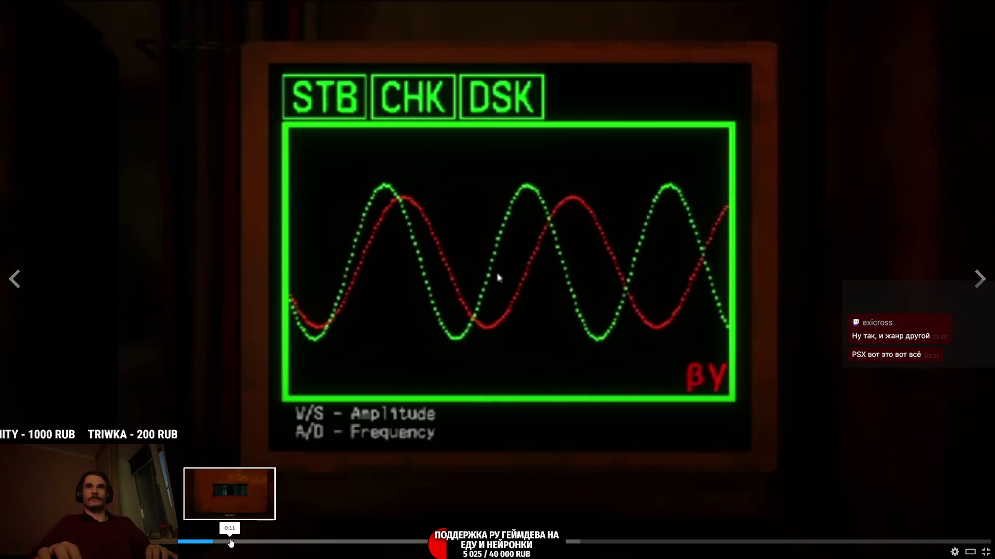
click(230, 542)
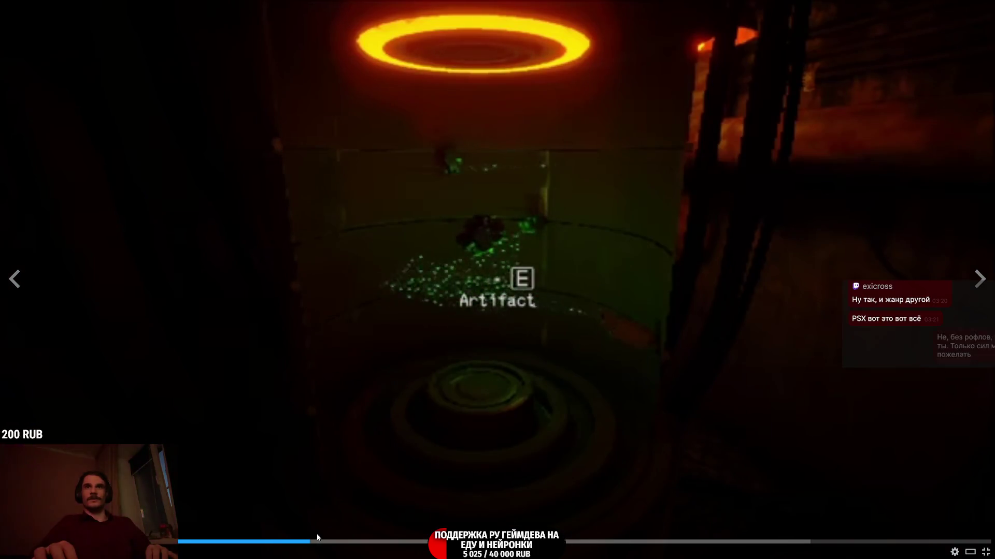
click(318, 539)
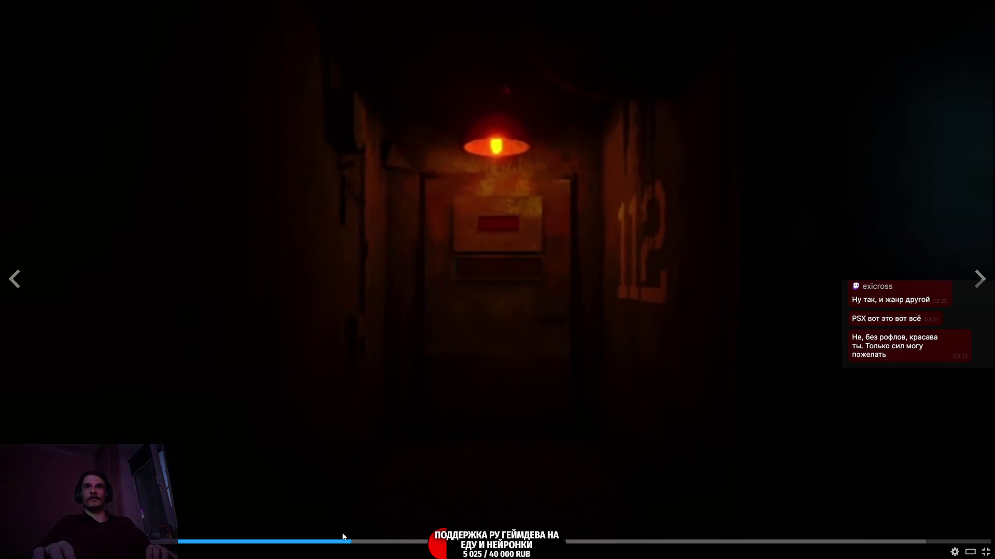
key(Right)
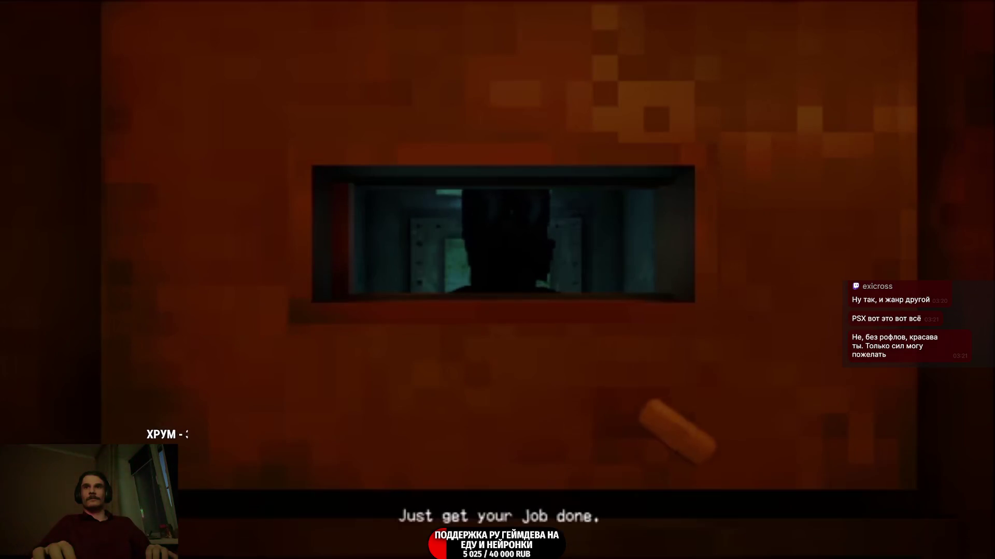
key(Right)
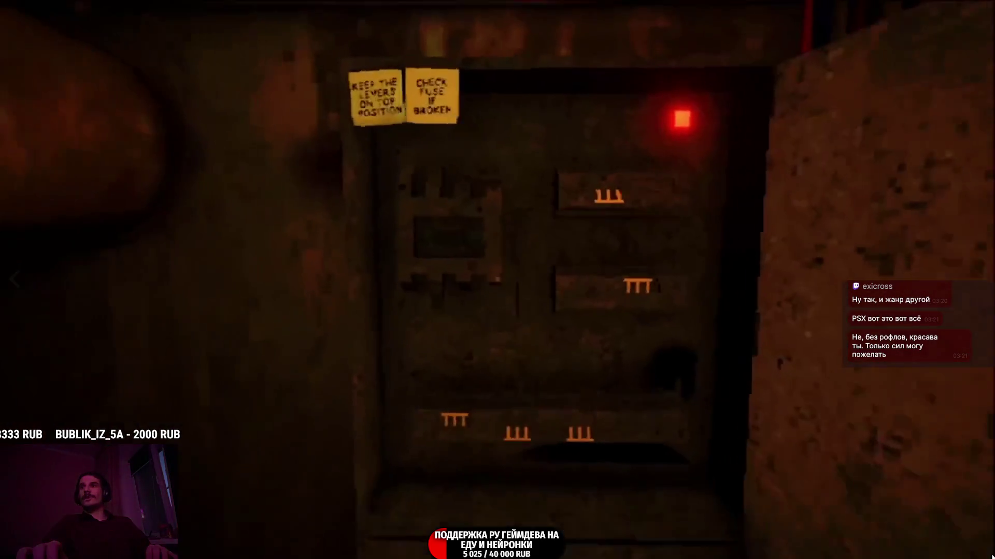
key(Escape)
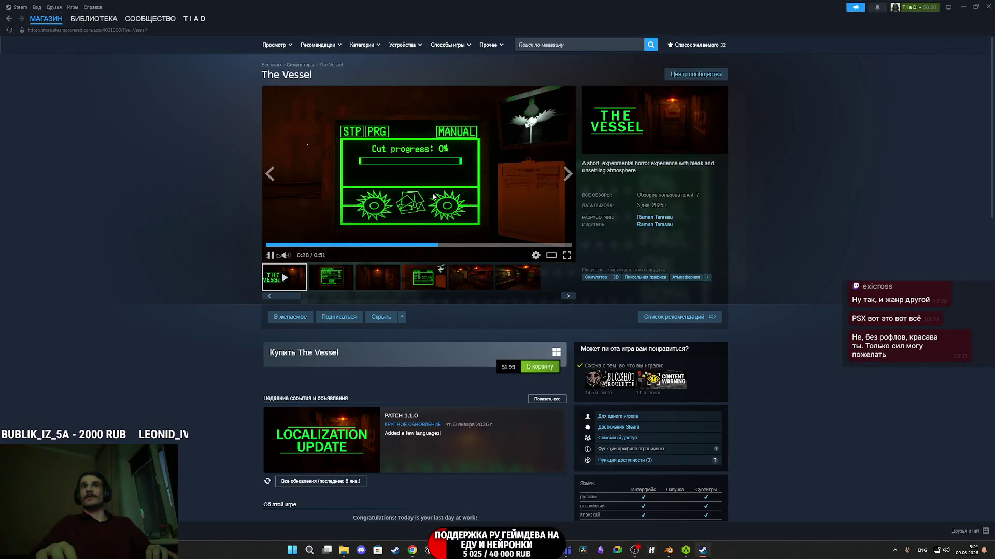
Browse The Vessel's screenshots enlarged through to the last one, then close the viewer
click(405, 204)
click(332, 277)
click(414, 198)
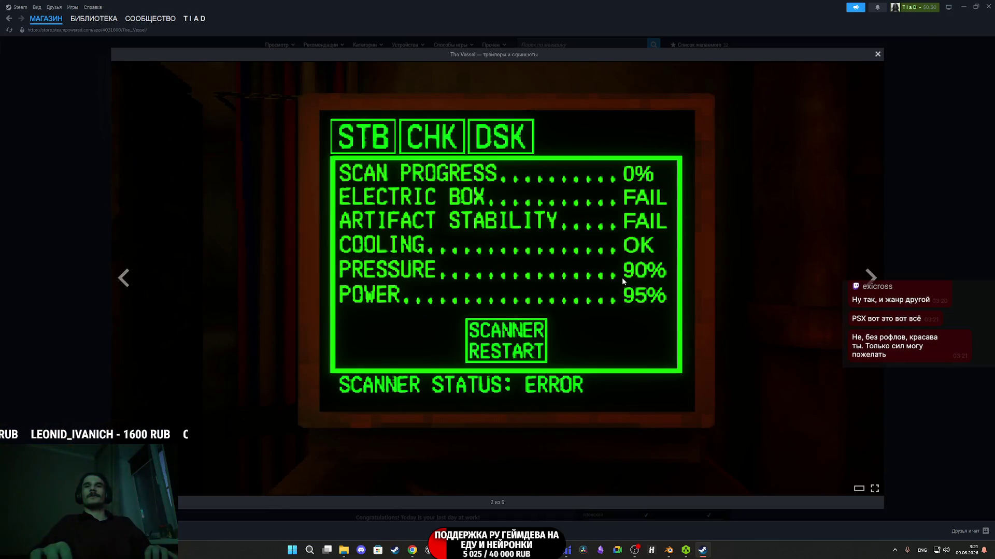
key(Right)
key(Right)
key(Right)
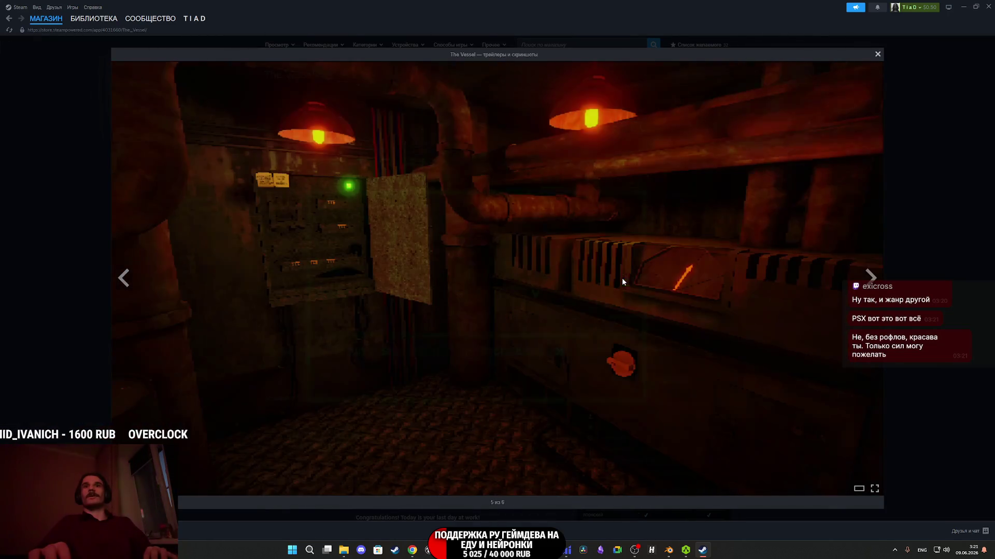
key(Right)
click(925, 247)
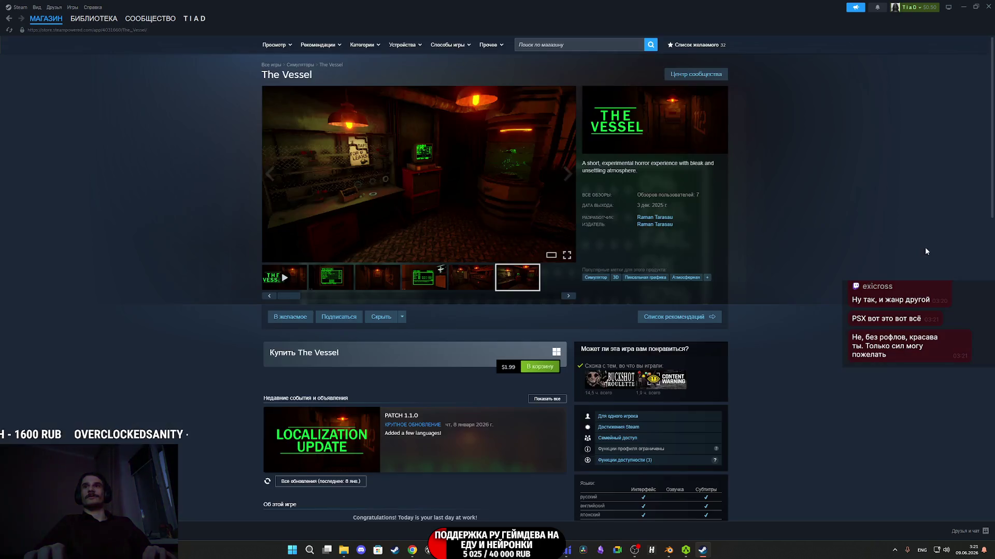
Expand The Vessel's full description, then return to the Gym Nights library page
scroll(570, 332, down, 8)
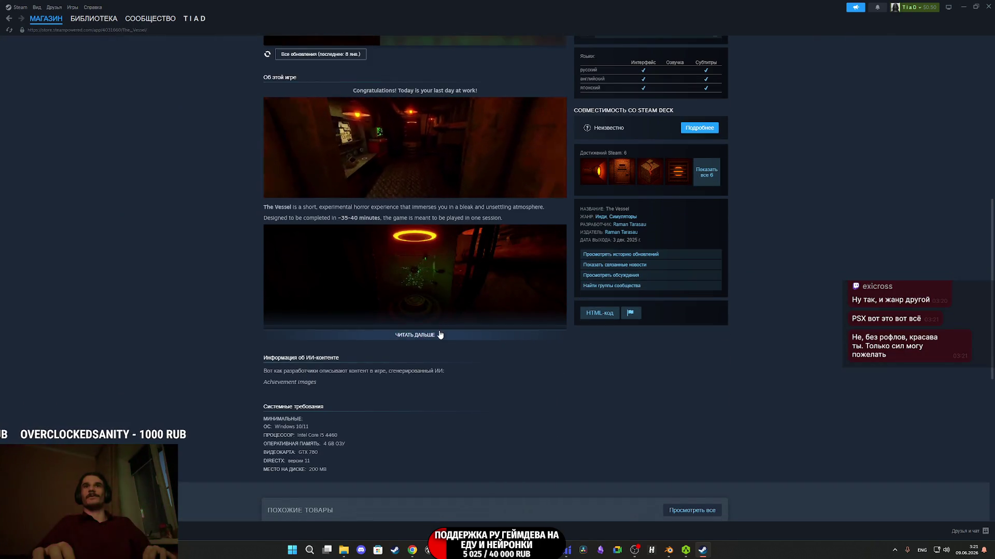
click(440, 331)
scroll(439, 330, down, 5)
scroll(439, 331, up, 6)
scroll(438, 327, up, 4)
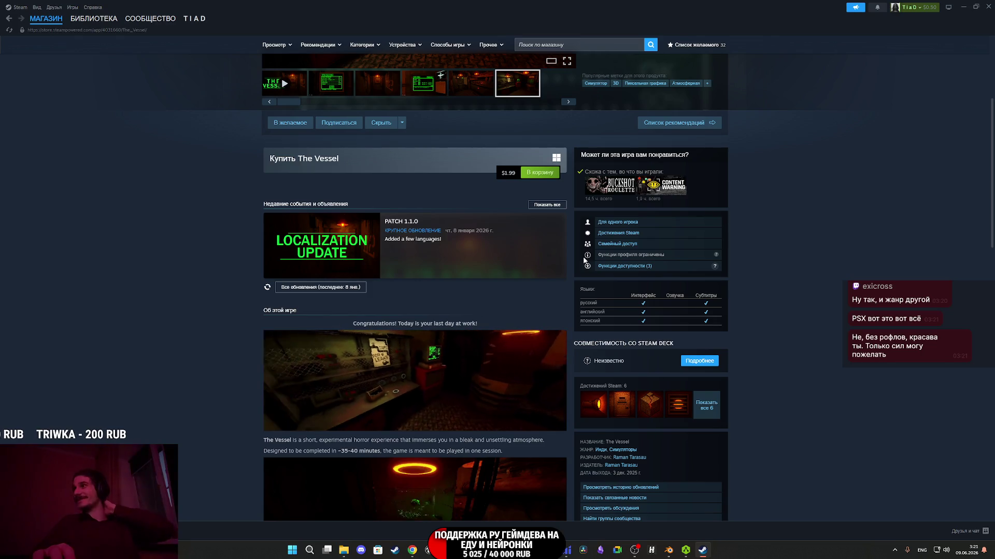
click(93, 18)
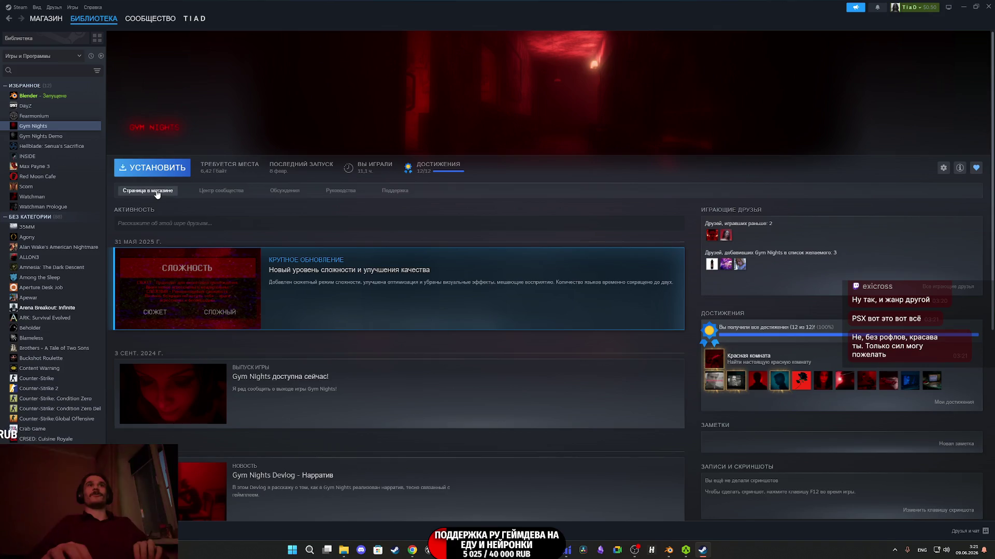
View the Gym Nights store page, return to its library page, and close the Steam client
click(150, 192)
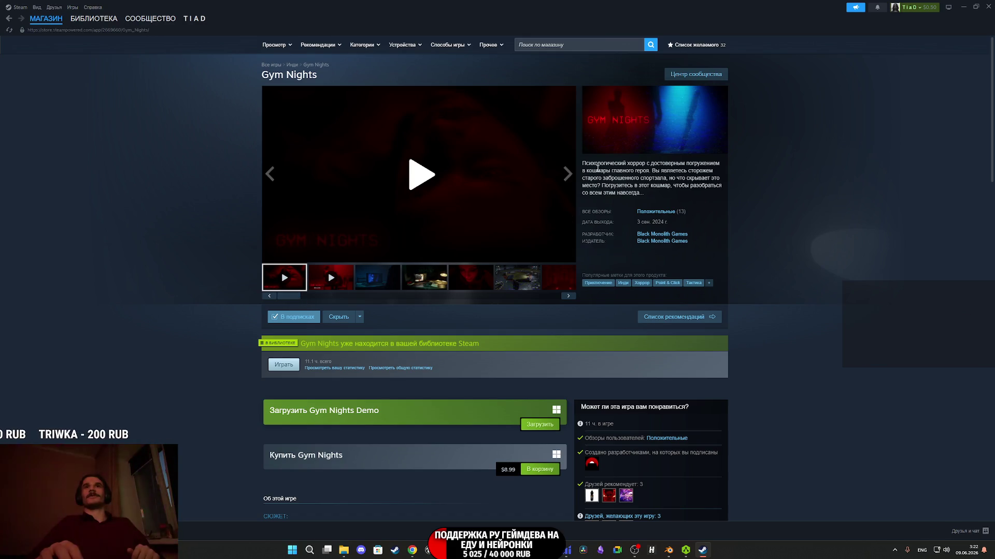
click(93, 18)
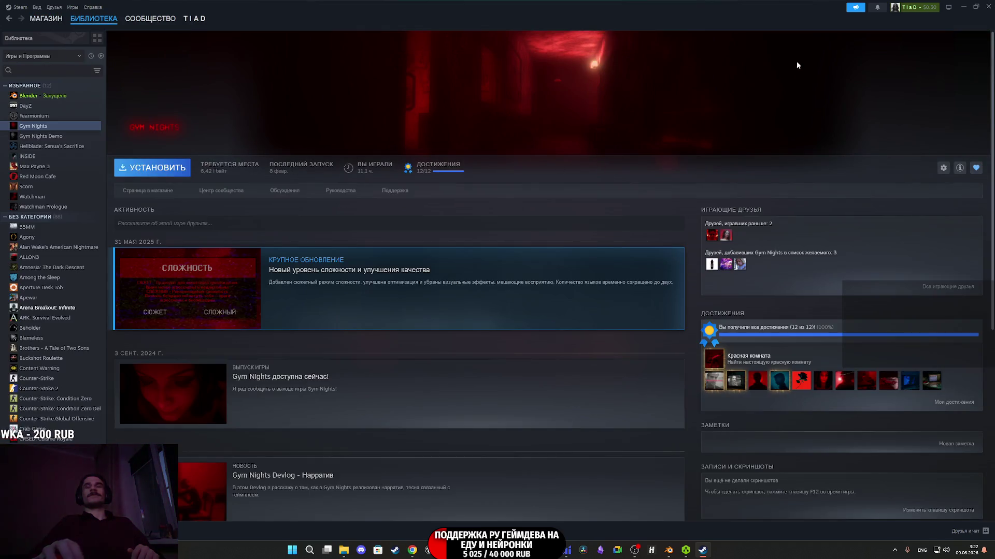
click(986, 4)
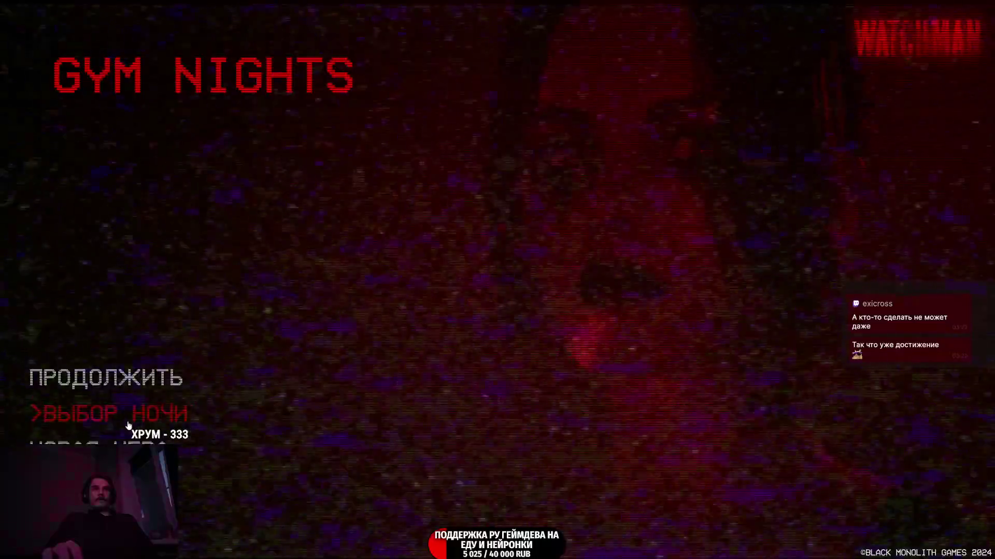
Start the 'Я ТОНУ' night, walk through the open doorway, and bring up the NVIDIA overlay
click(128, 426)
click(388, 493)
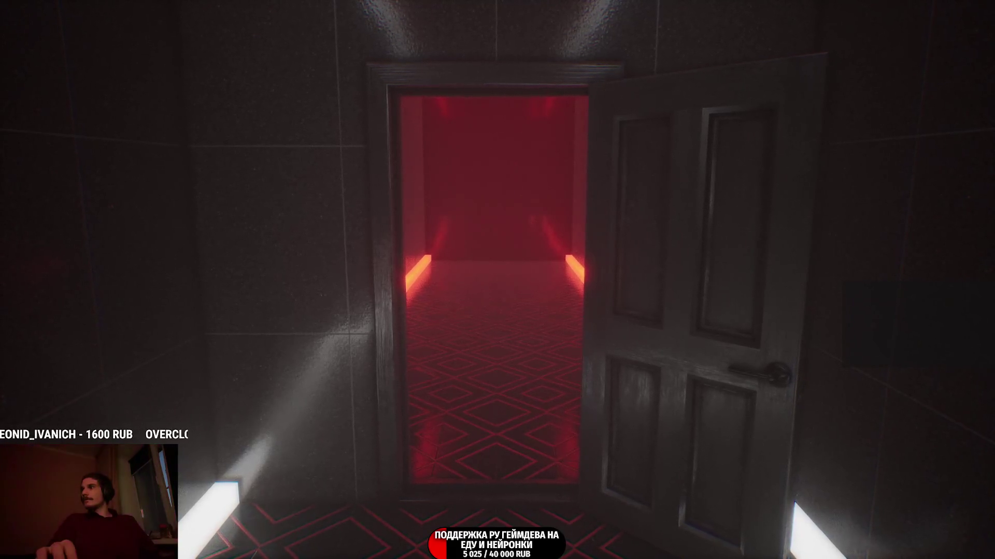
key(w)
key(w)
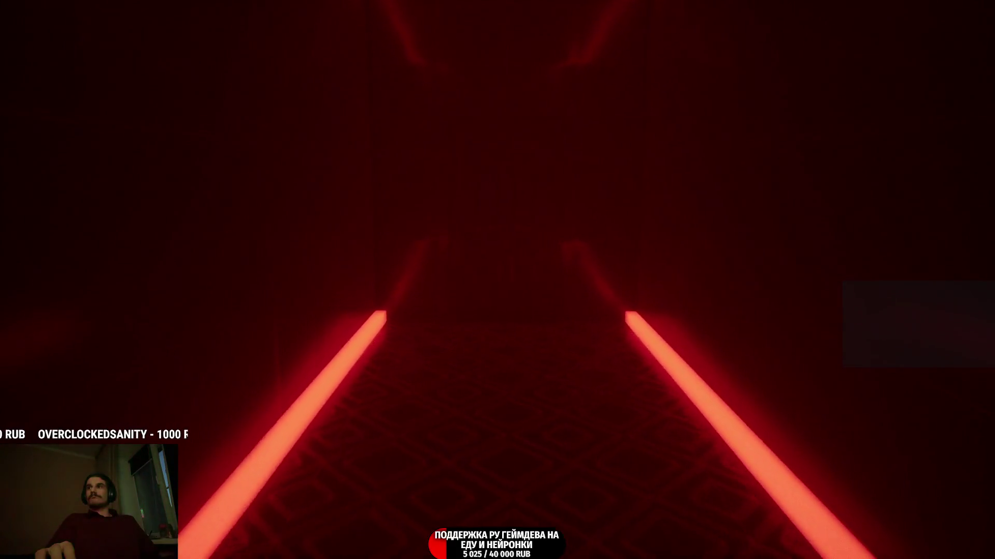
key(alt+z)
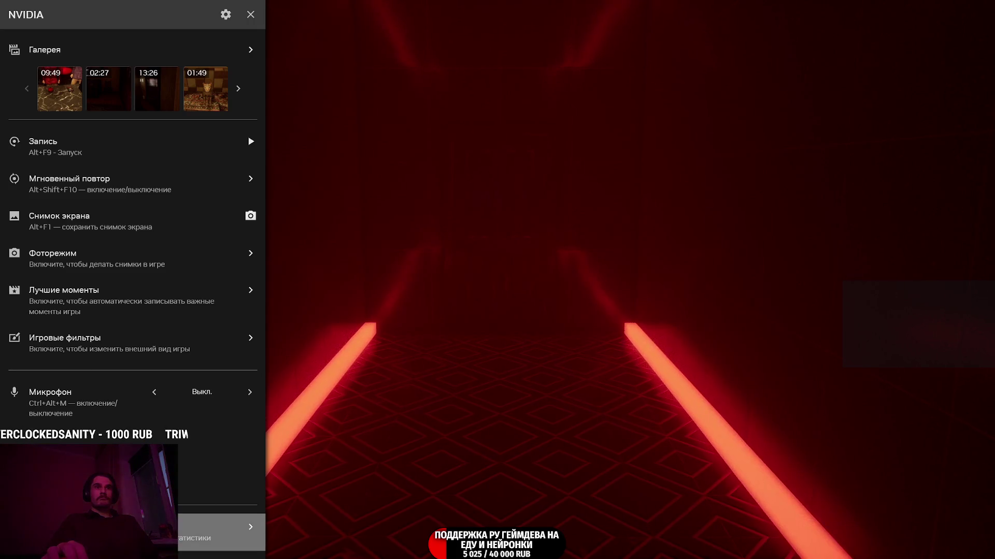
Enable the in-game statistics display, close the overlay, and walk down the red corridor
click(222, 531)
click(246, 75)
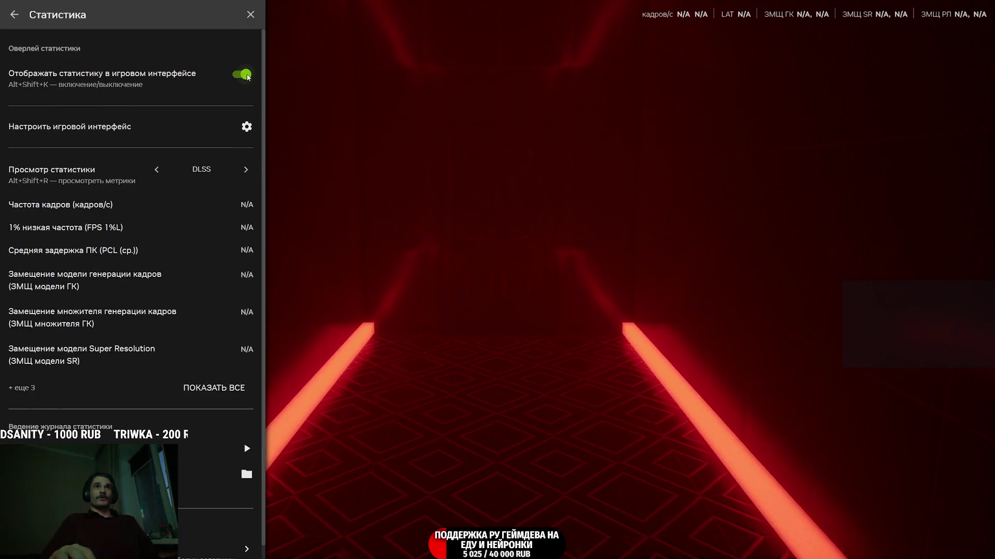
click(446, 159)
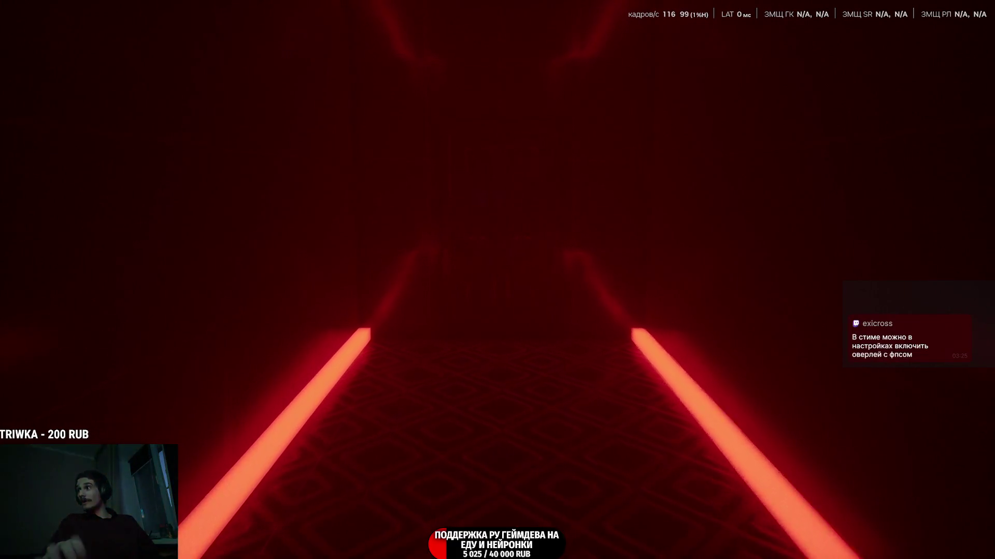
key(w)
key(w)
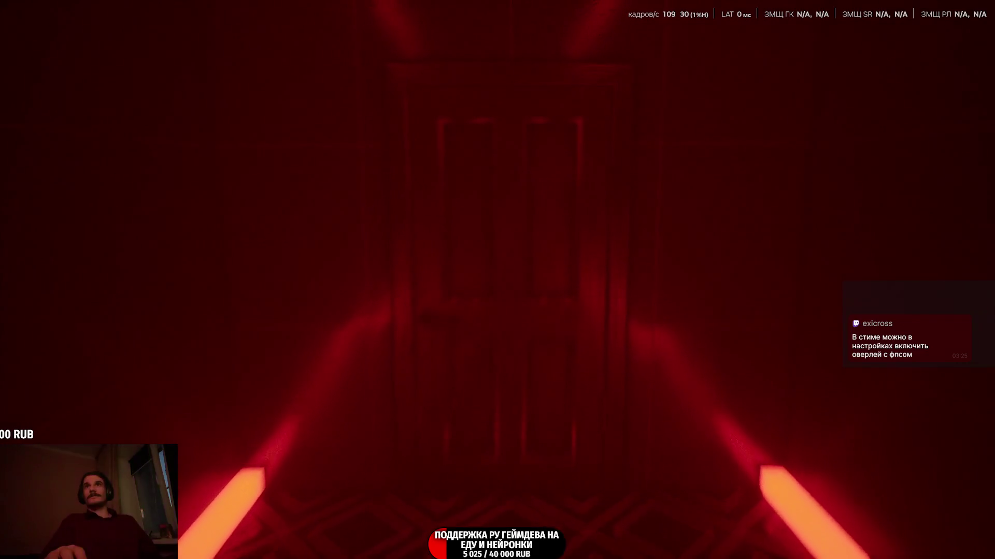
key(w)
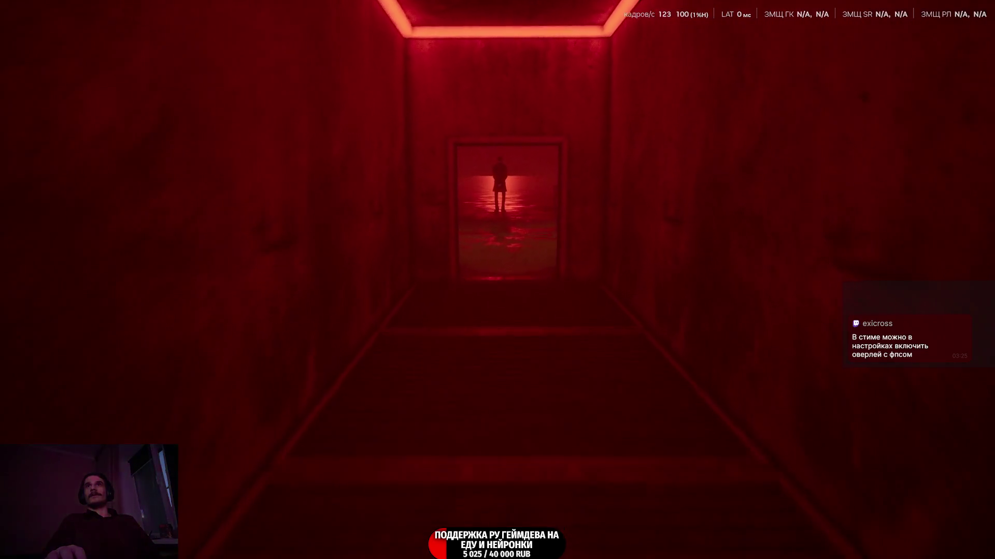
key(w)
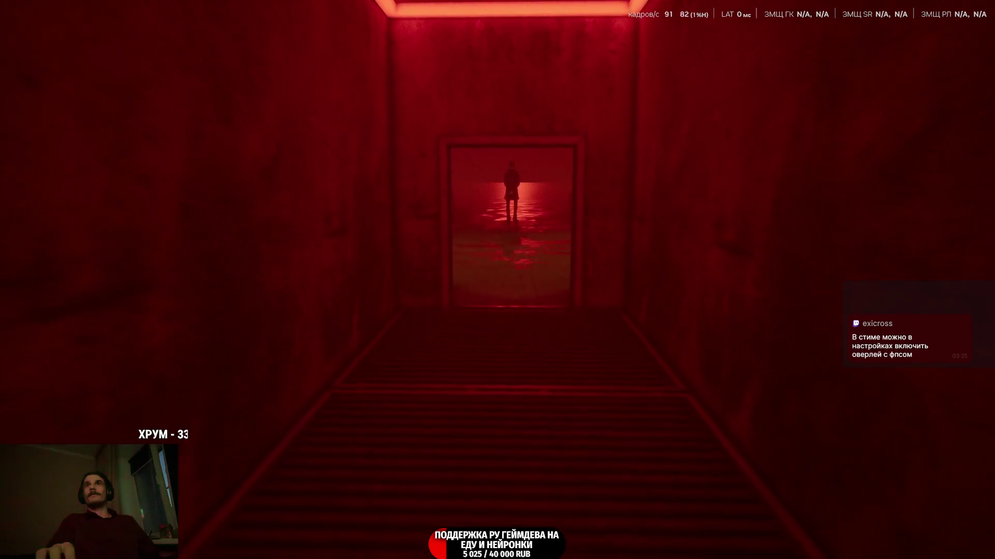
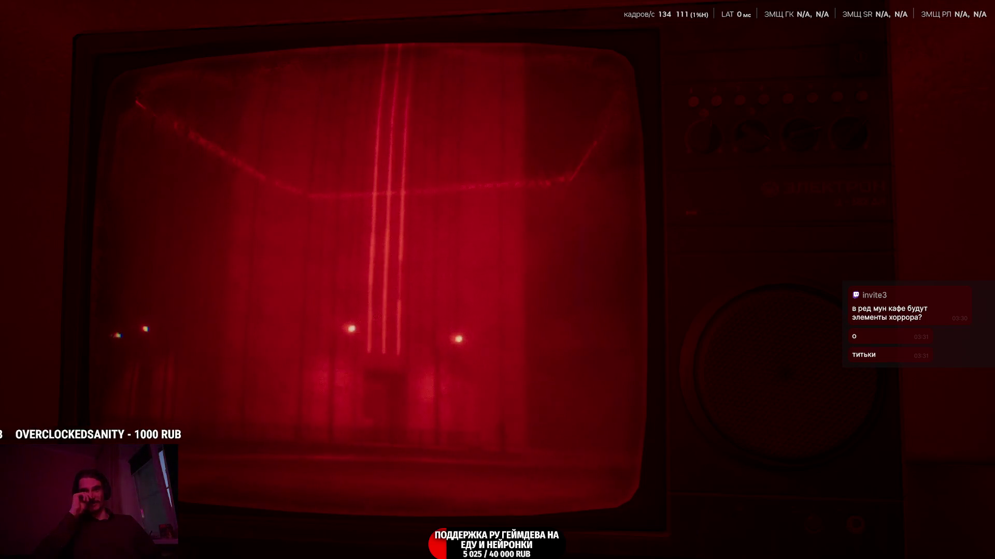
Step back from the TV and walk through the dark door to reach the main menu
key(e)
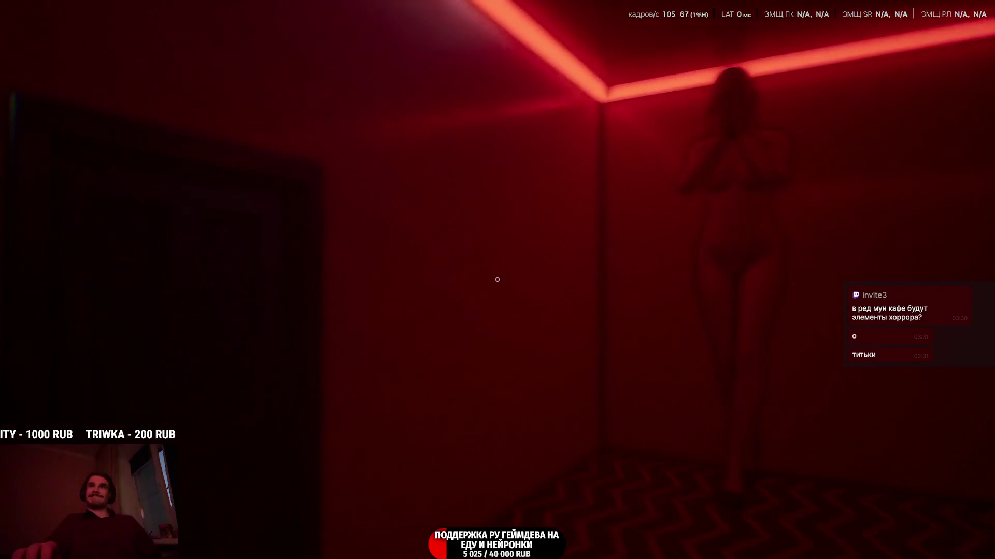
key(e)
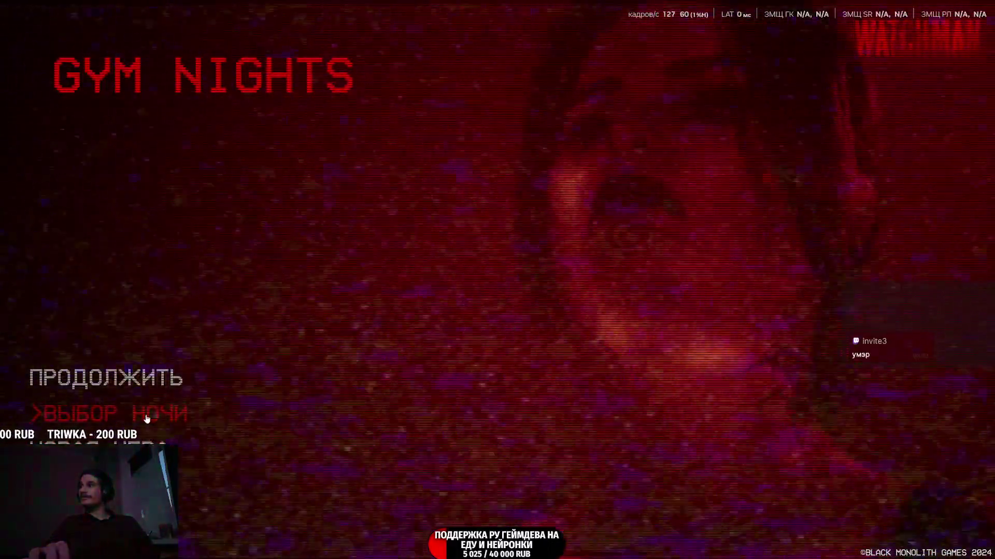
click(146, 420)
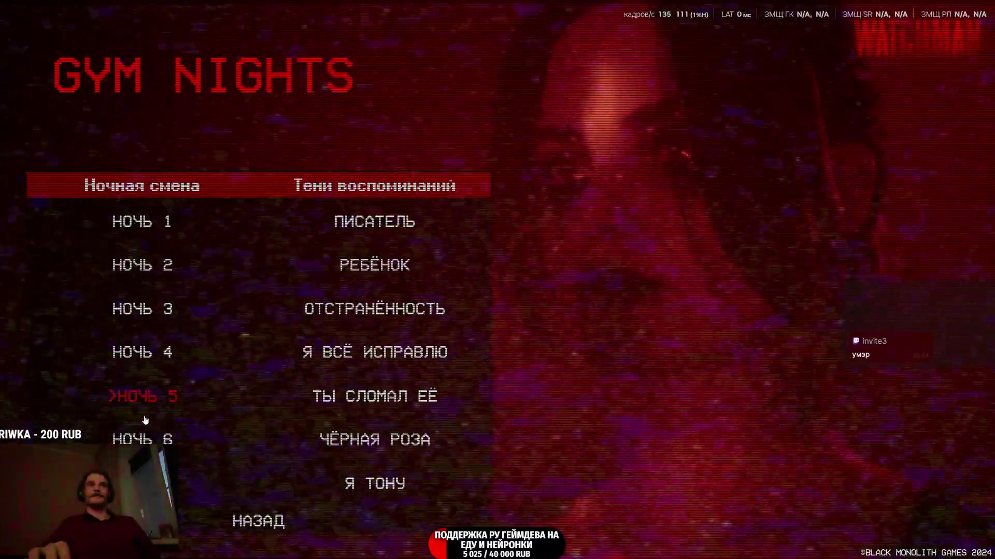
click(145, 481)
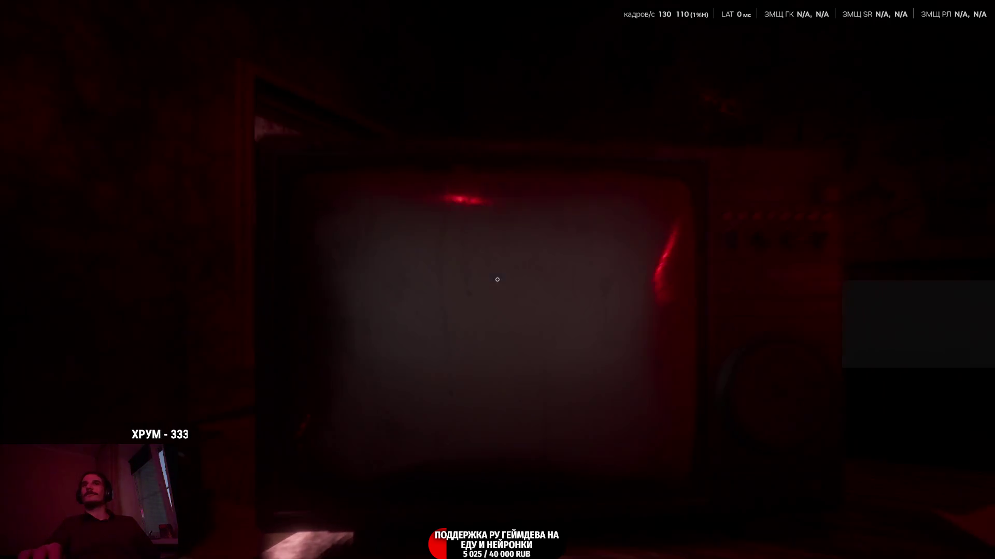
mouse_move(496, 280)
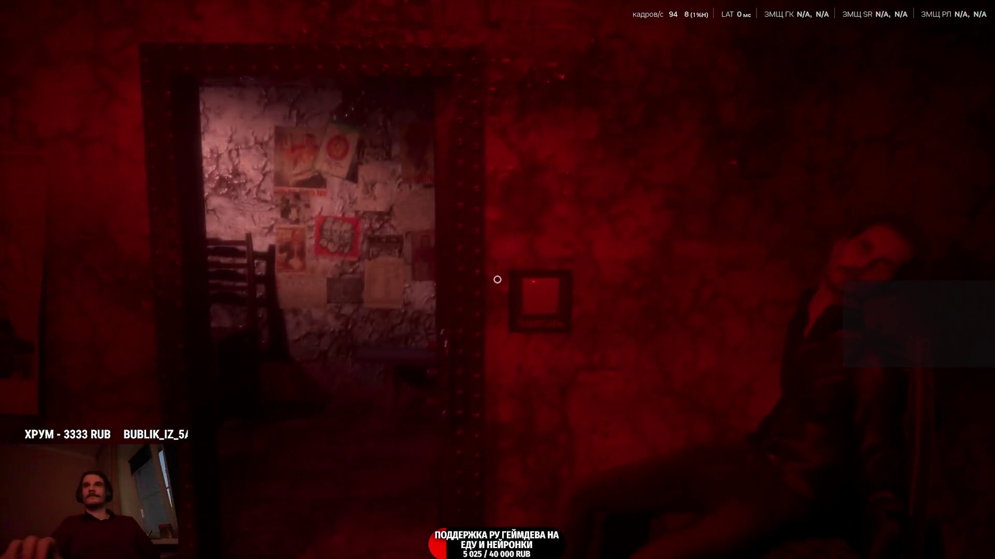
click(496, 280)
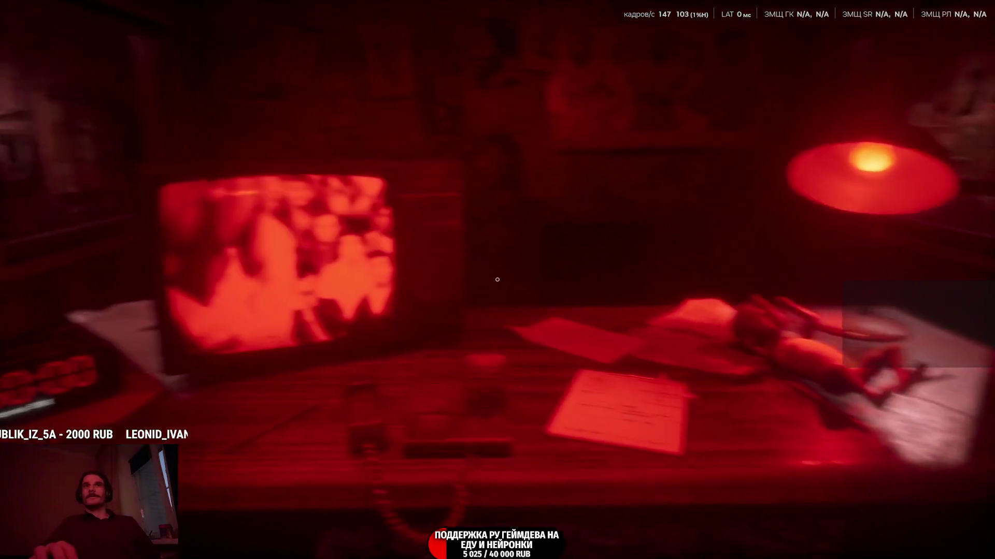
click(497, 280)
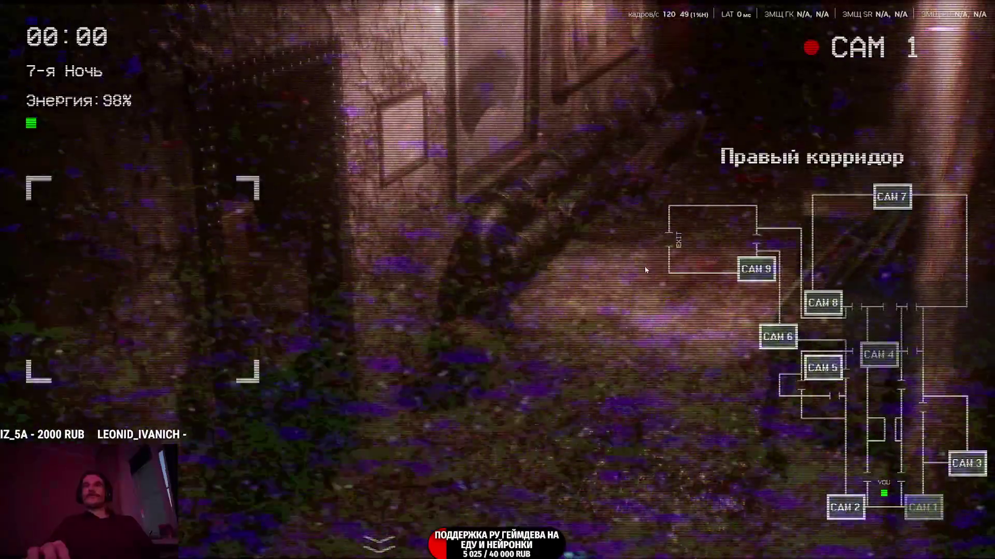
scroll(497, 280, up, 5)
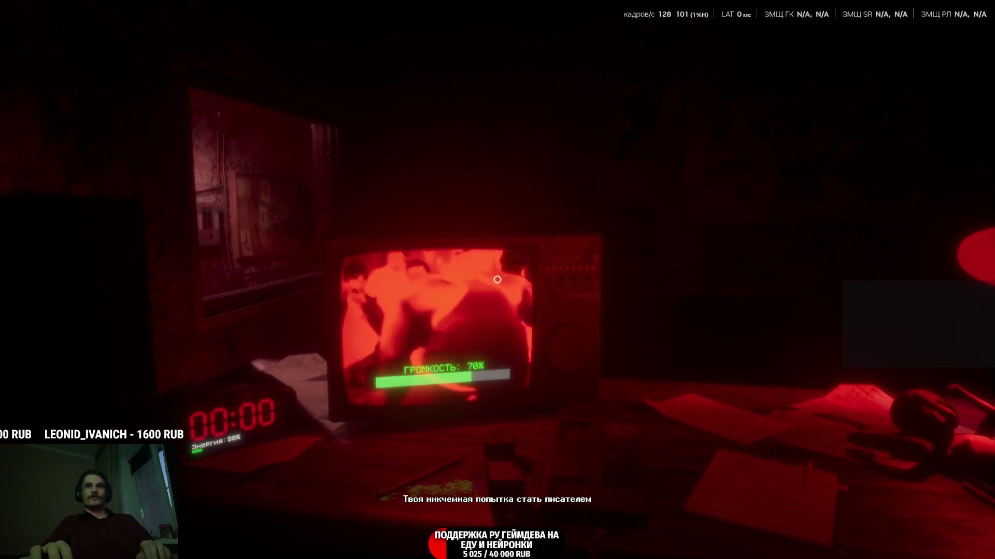
scroll(497, 280, down, 3)
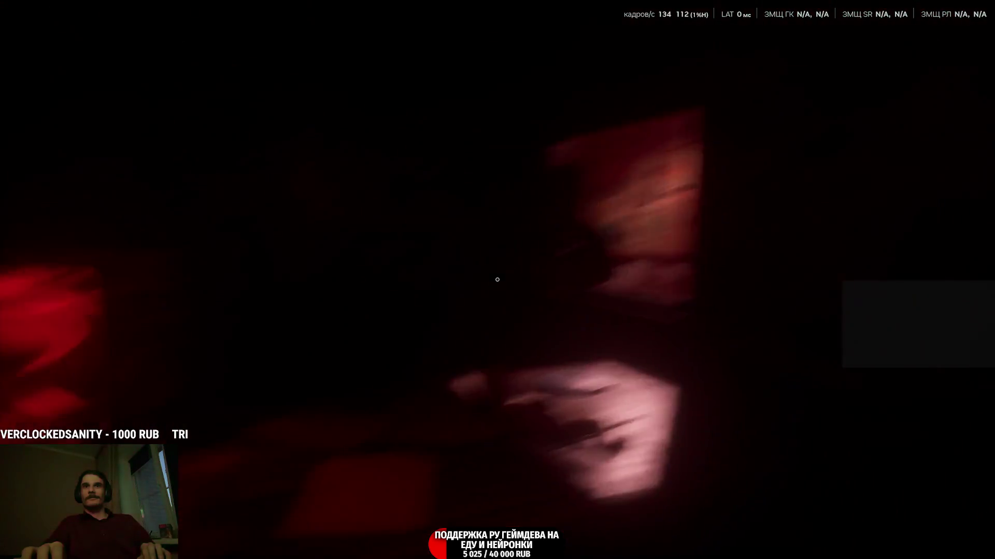
click(496, 280)
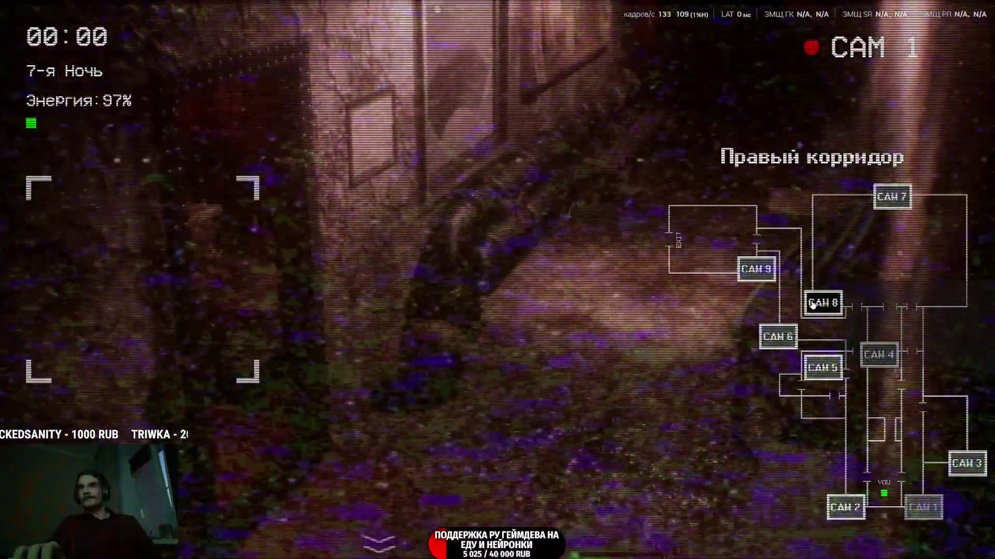
click(802, 307)
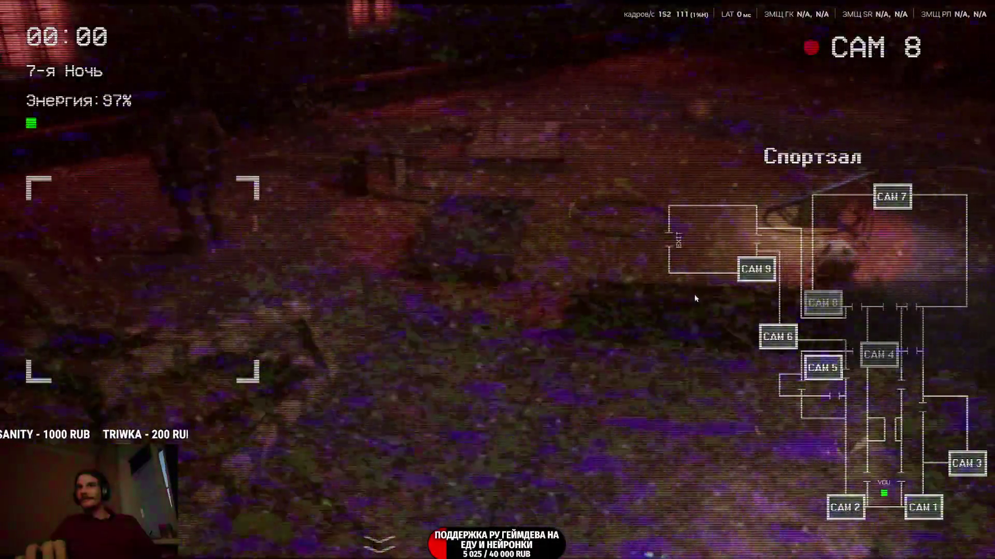
click(891, 197)
mouse_move(378, 542)
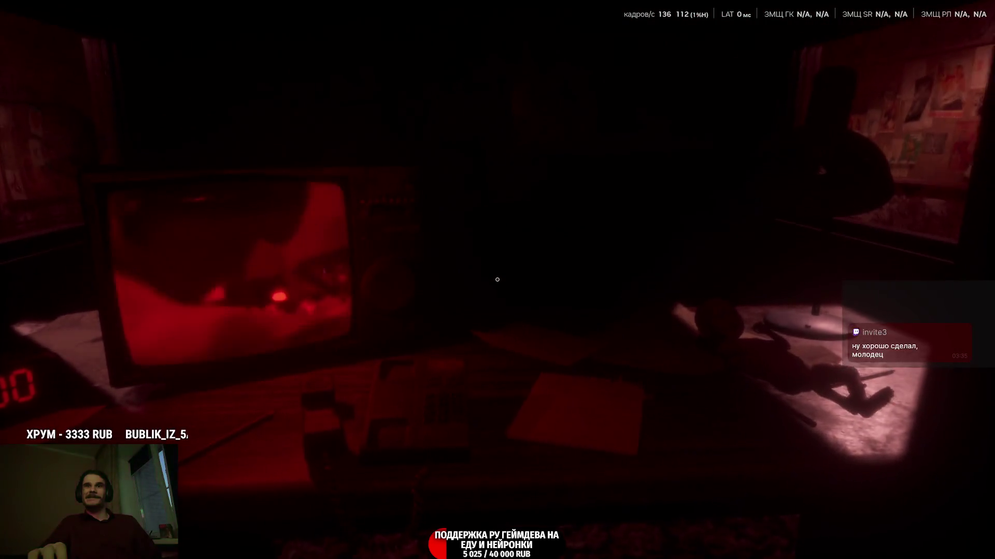
click(497, 280)
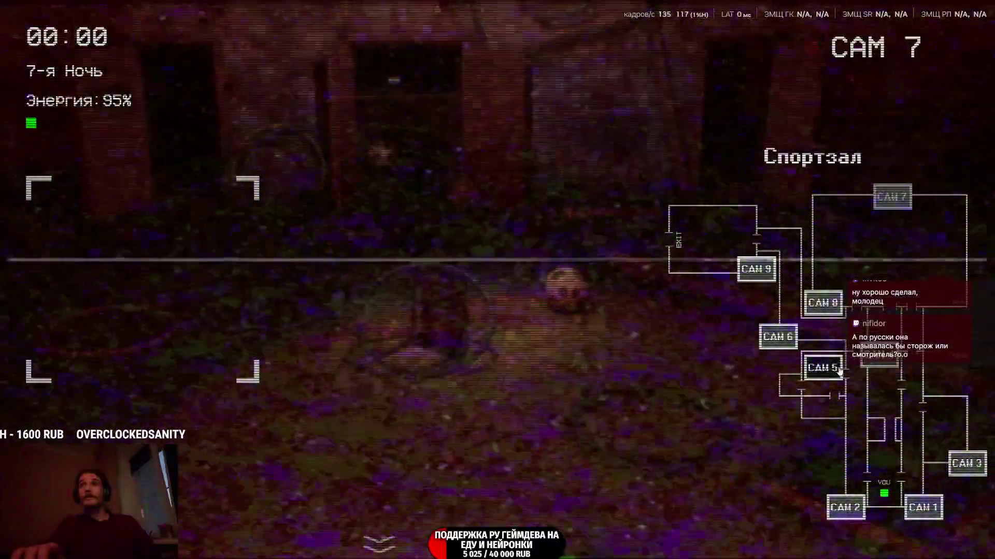
click(822, 368)
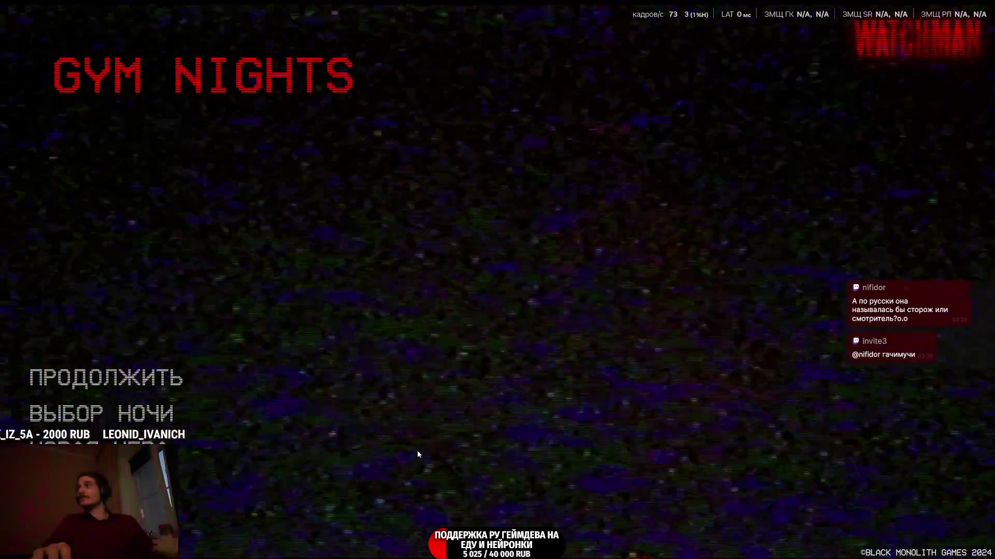
Quit Gym Nights through the ВЫЙТИ option and switch to its Steam library page
key(Escape)
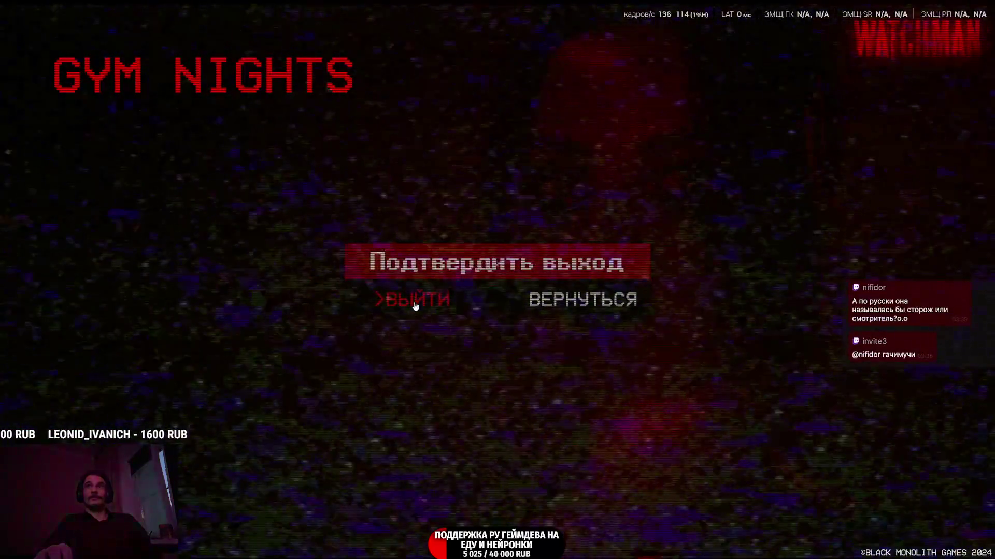
click(413, 301)
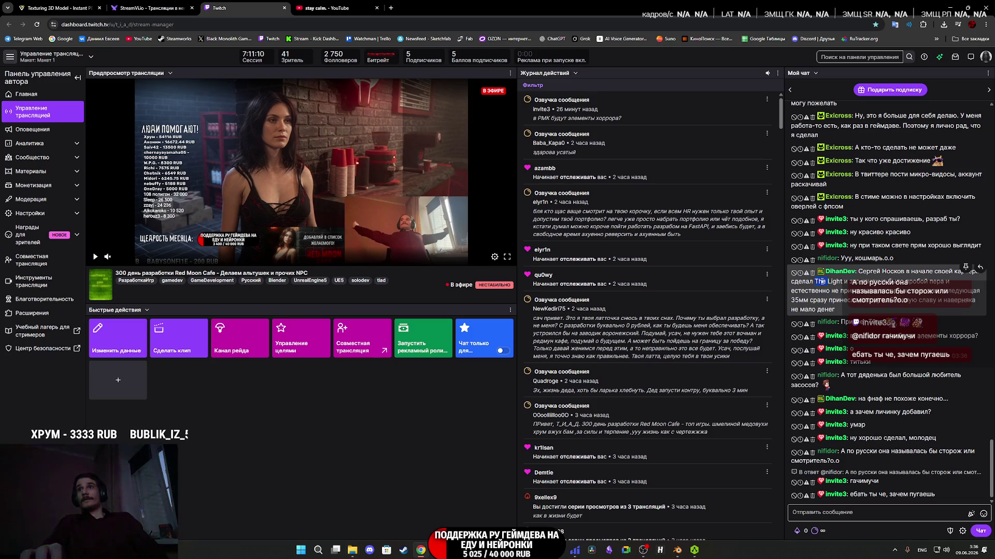
right_click(832, 283)
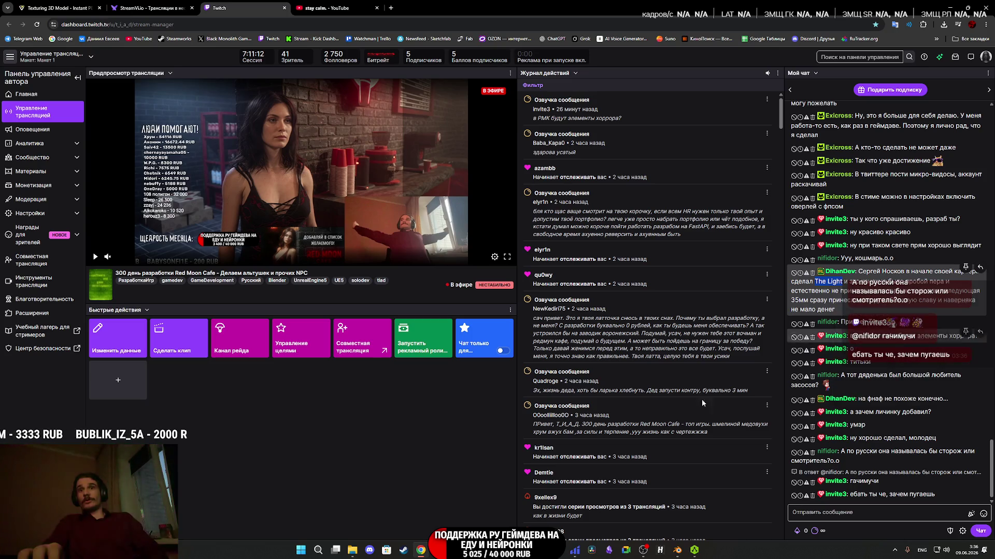
click(399, 551)
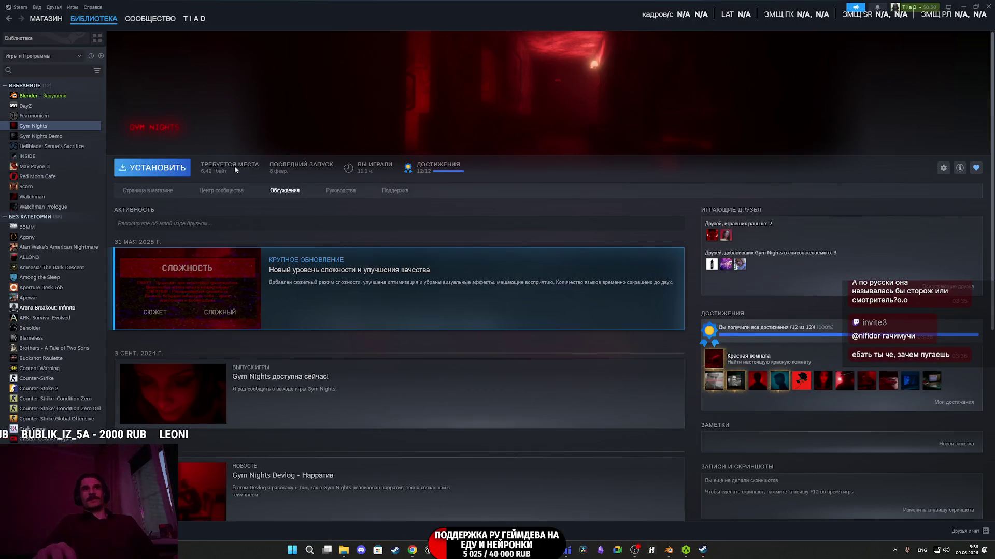
Search the Steam store for 'The Light', open The Light Remake, and enlarge its third screenshot
click(55, 19)
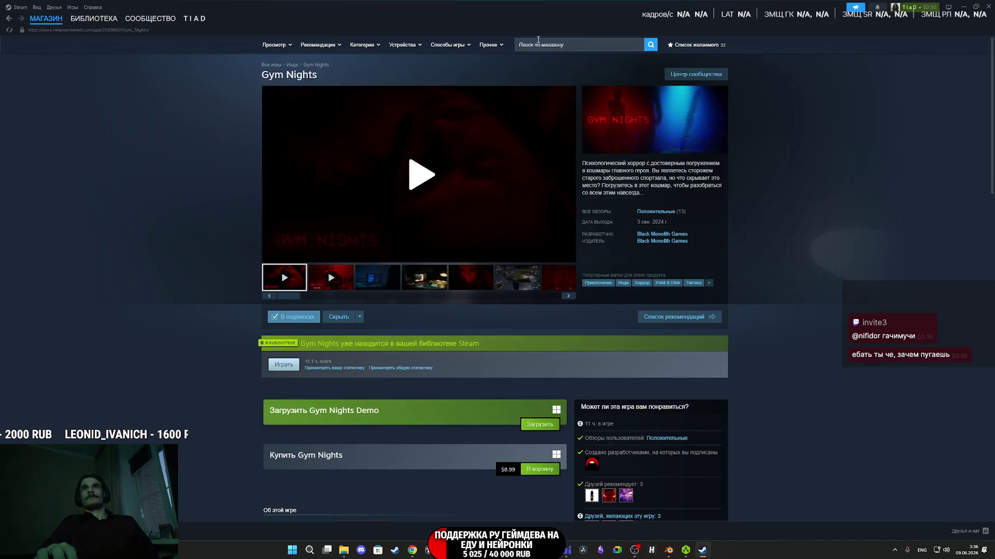
click(535, 45)
text(The Light)
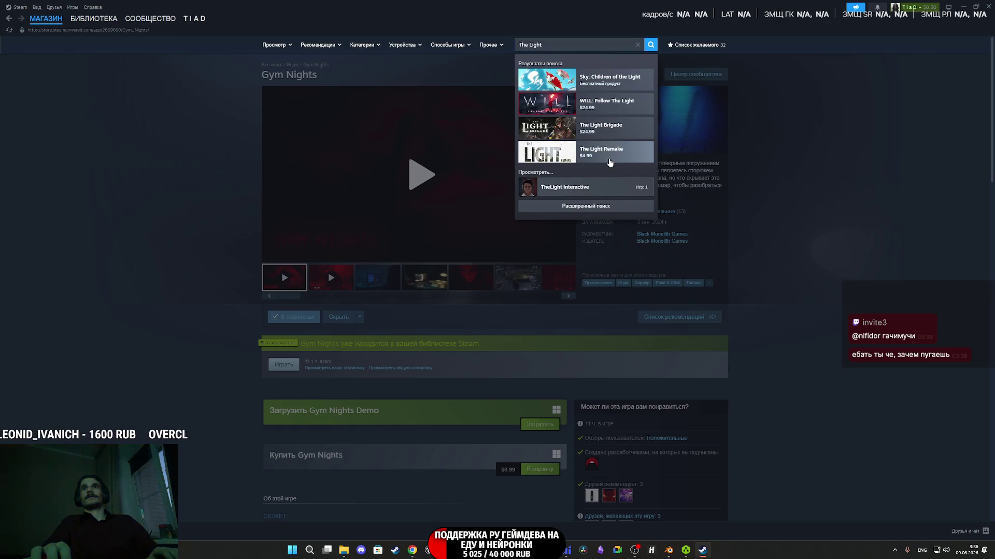
click(609, 160)
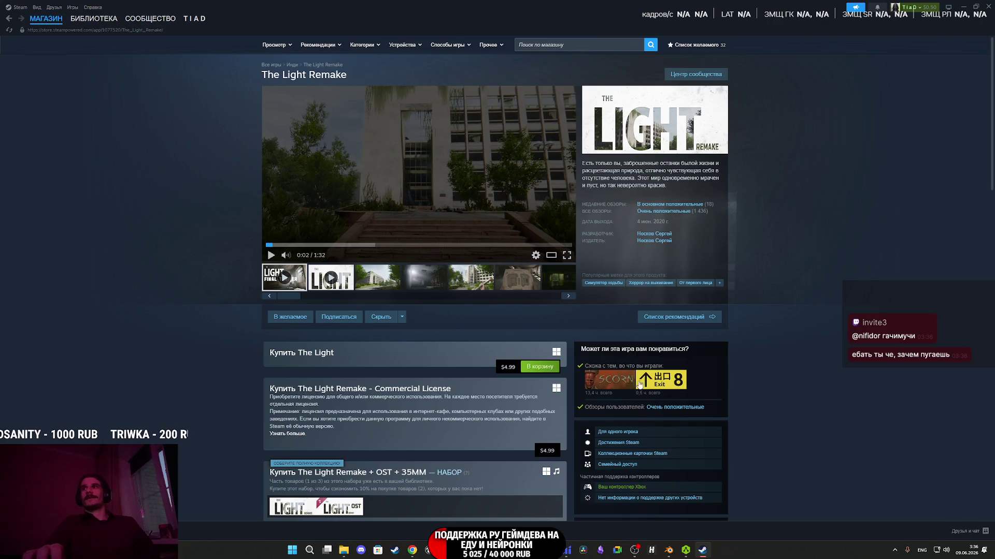
click(373, 284)
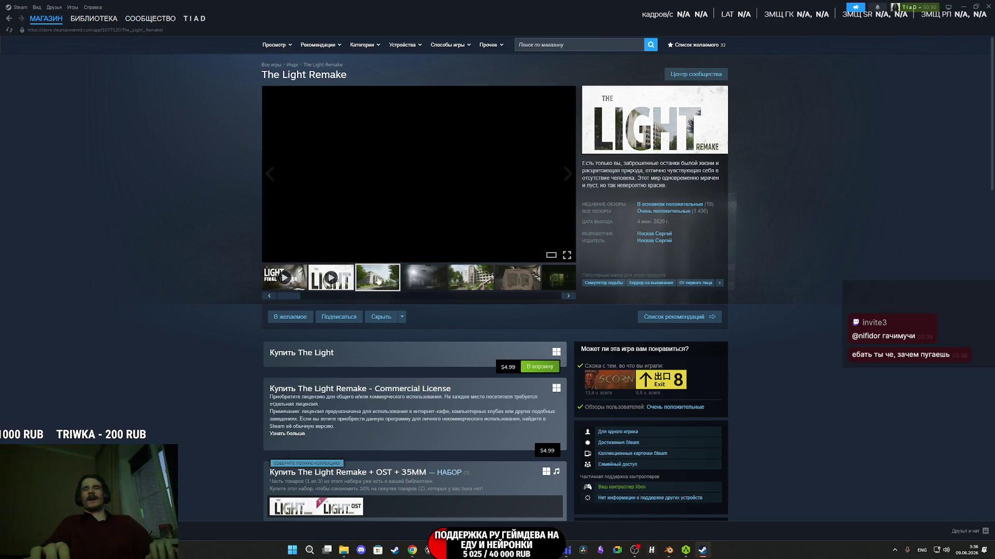
click(428, 179)
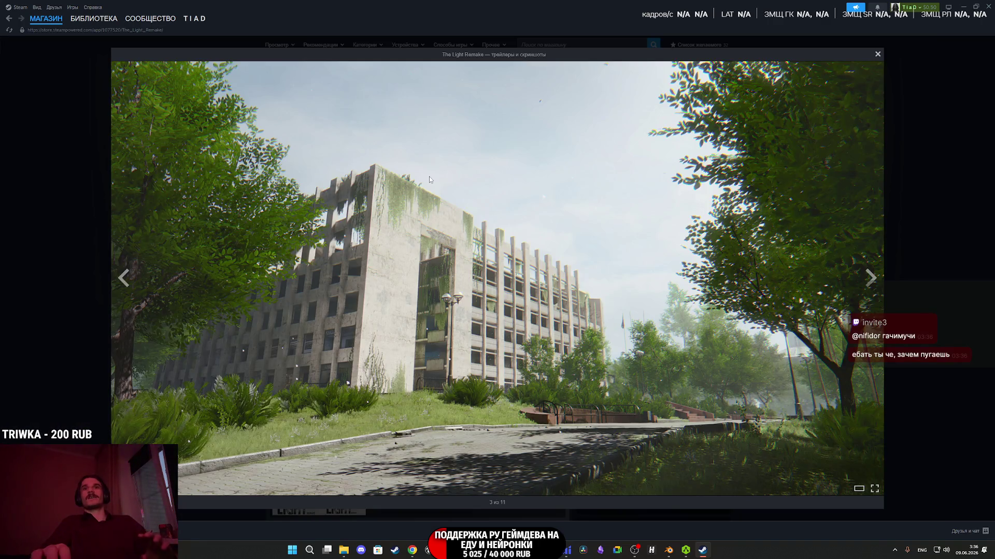
Page through The Light Remake's 11 screenshots, close the viewer, and go to the Gym Nights library
click(429, 179)
click(429, 180)
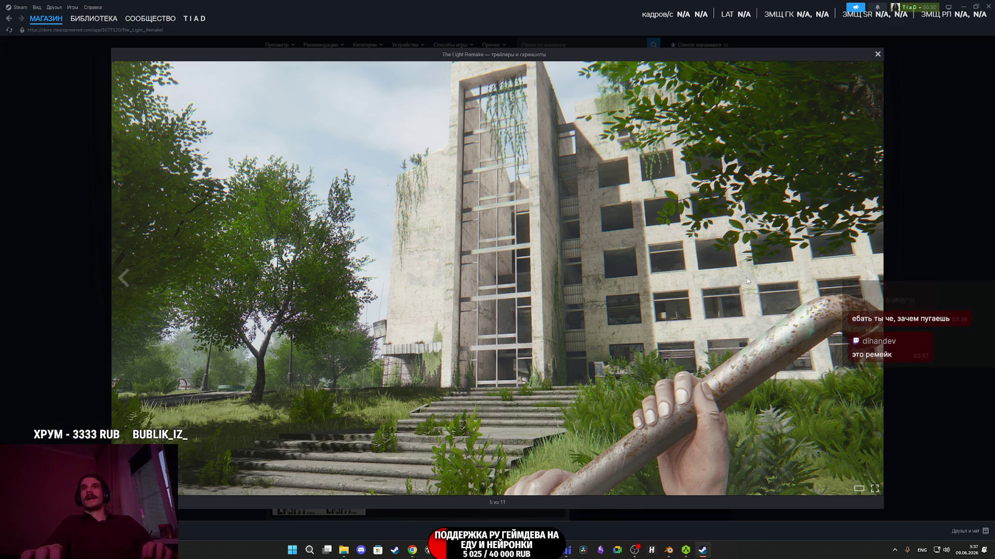
click(746, 281)
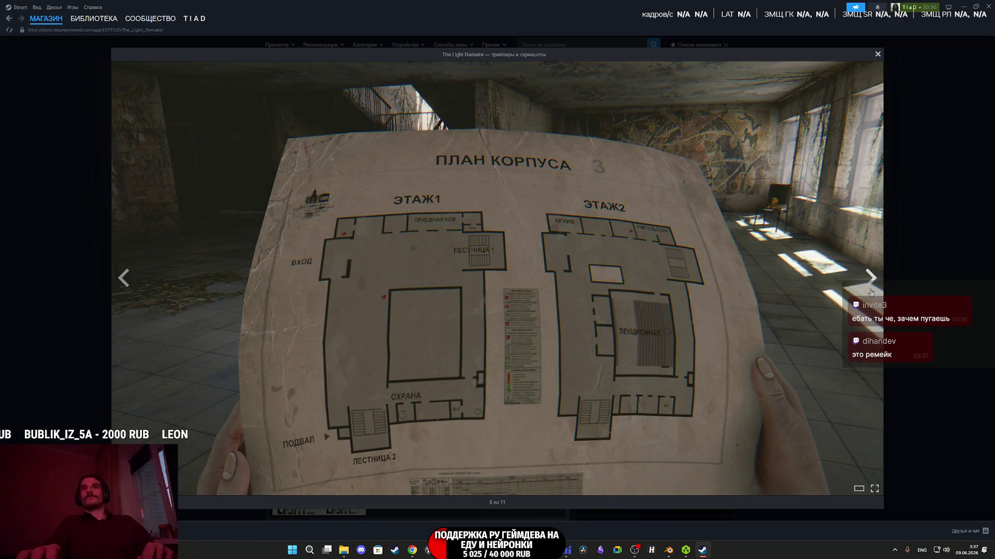
click(871, 292)
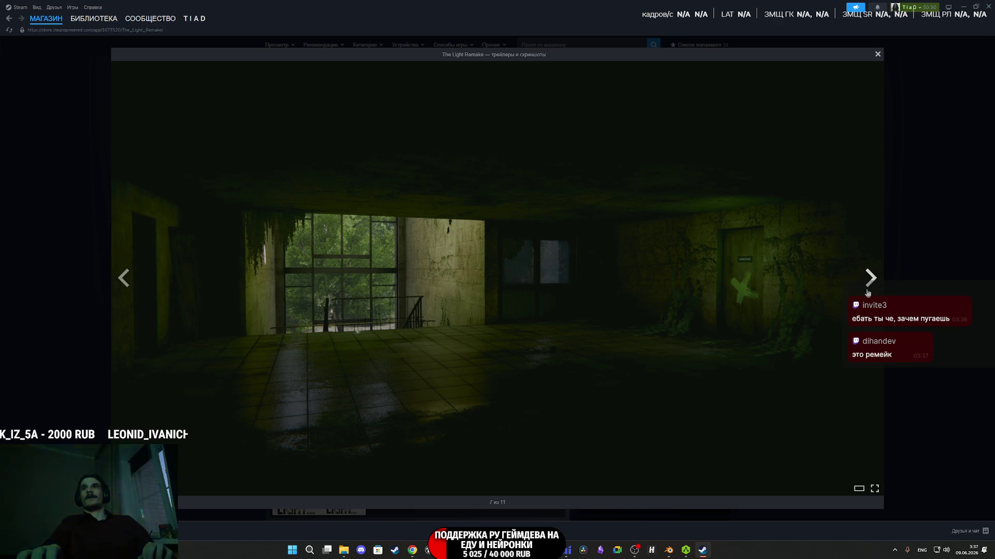
click(868, 292)
click(868, 293)
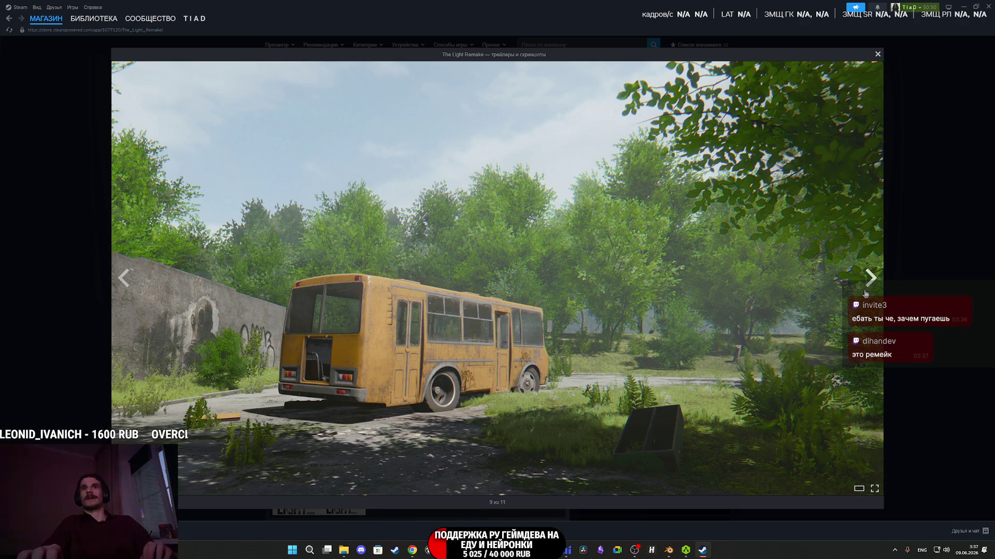
click(865, 293)
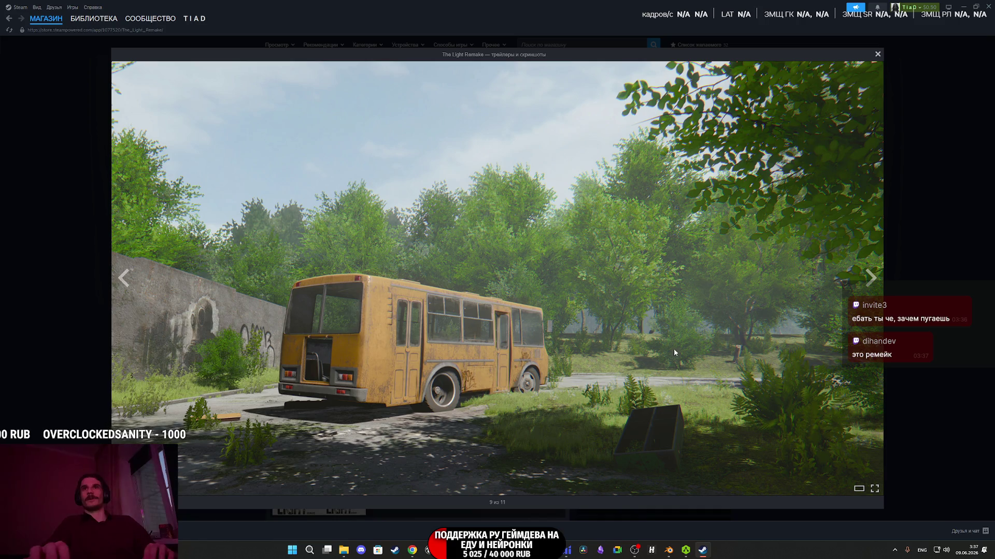
click(874, 279)
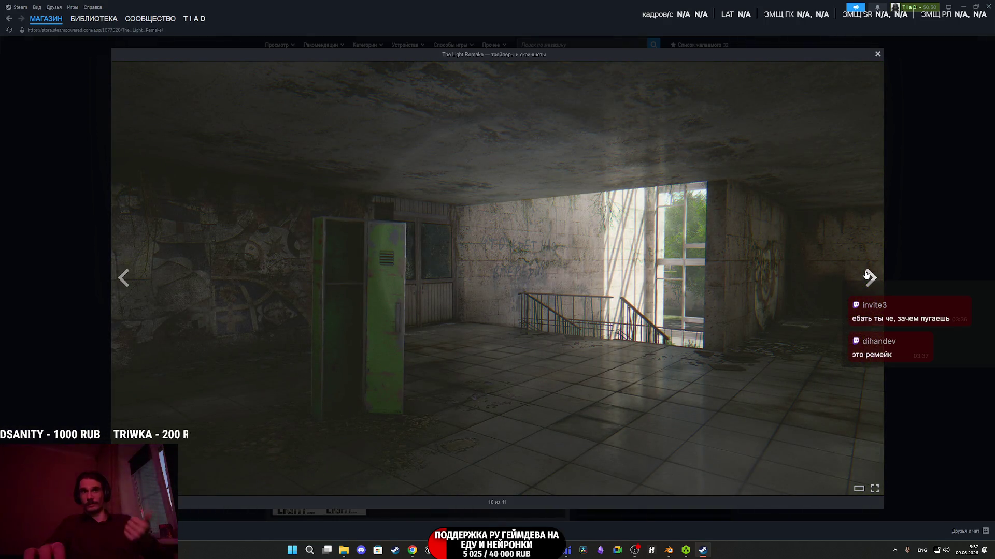
click(863, 277)
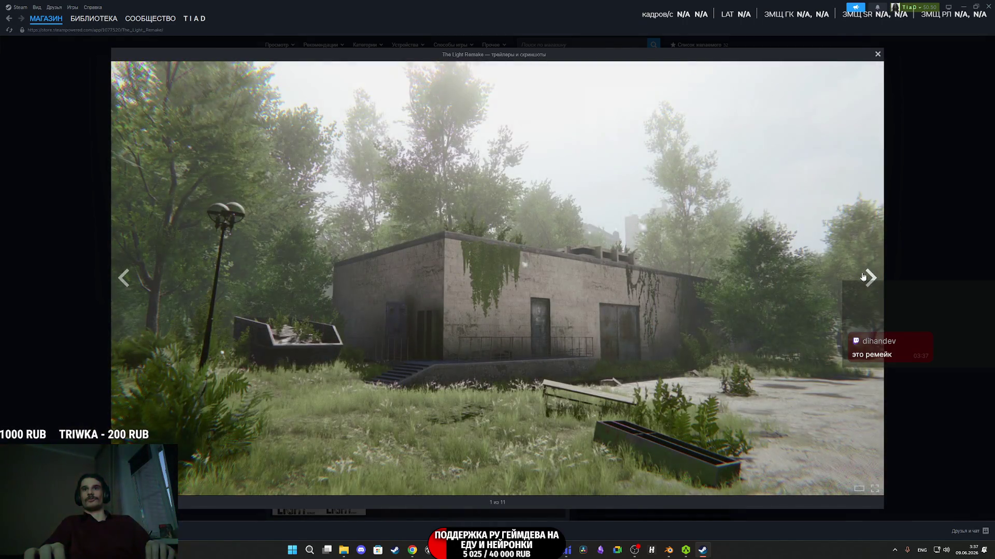
click(864, 278)
click(928, 221)
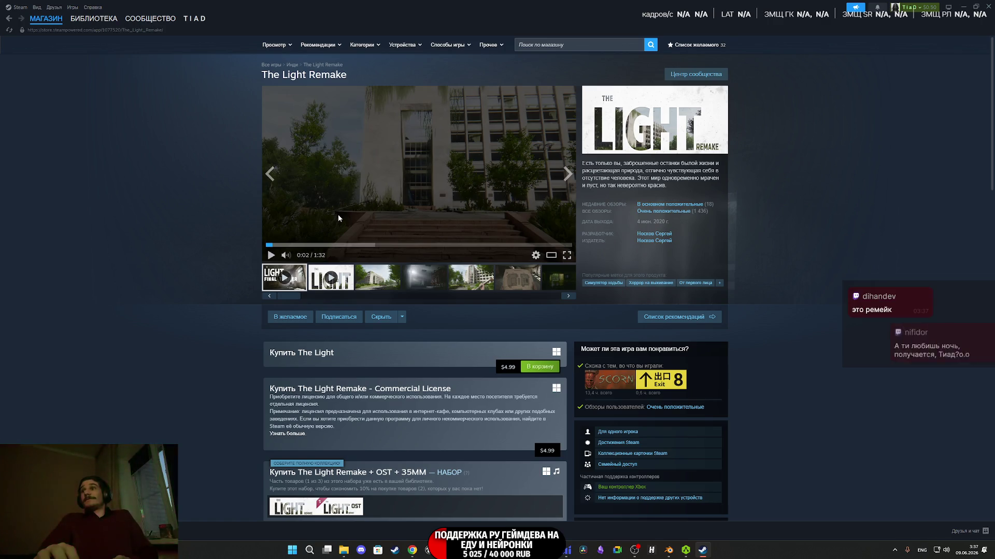
click(94, 18)
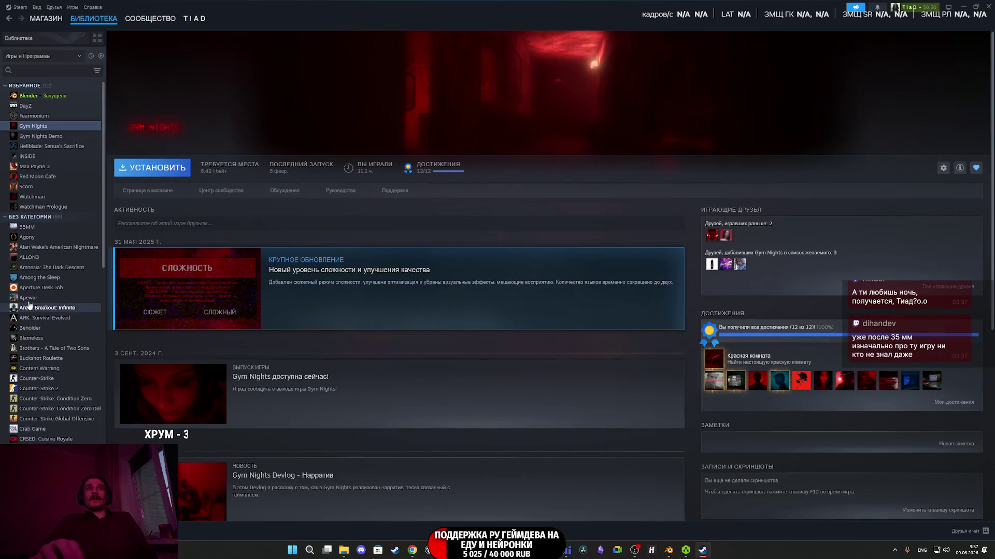
View the Gym Nights store page, switch off the NVIDIA performance stats overlay, and close Steam
click(131, 189)
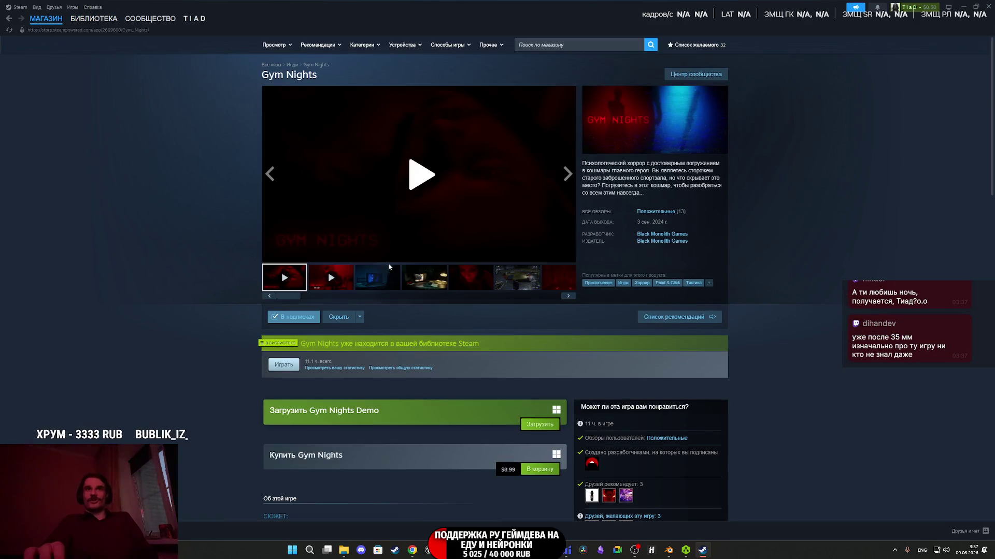
click(388, 272)
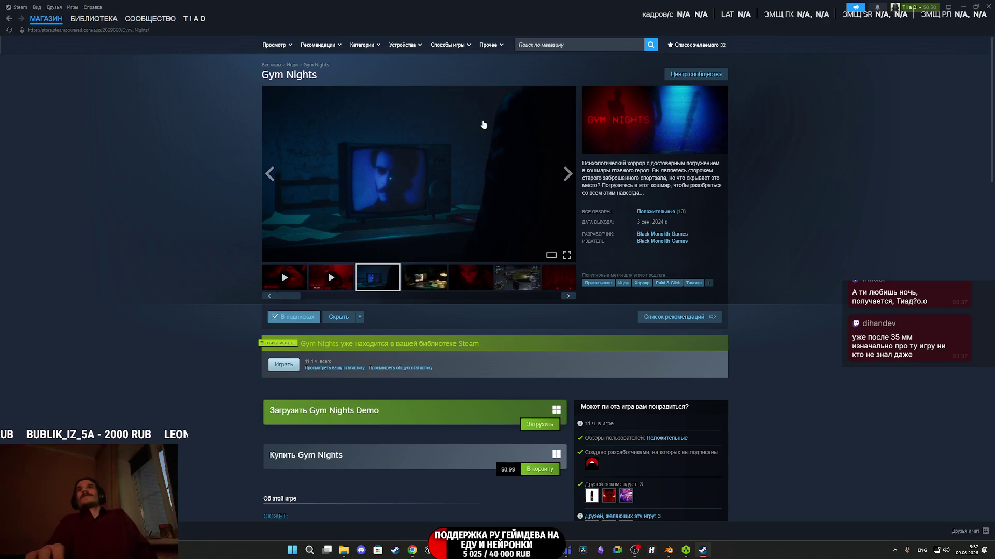
key(alt+z)
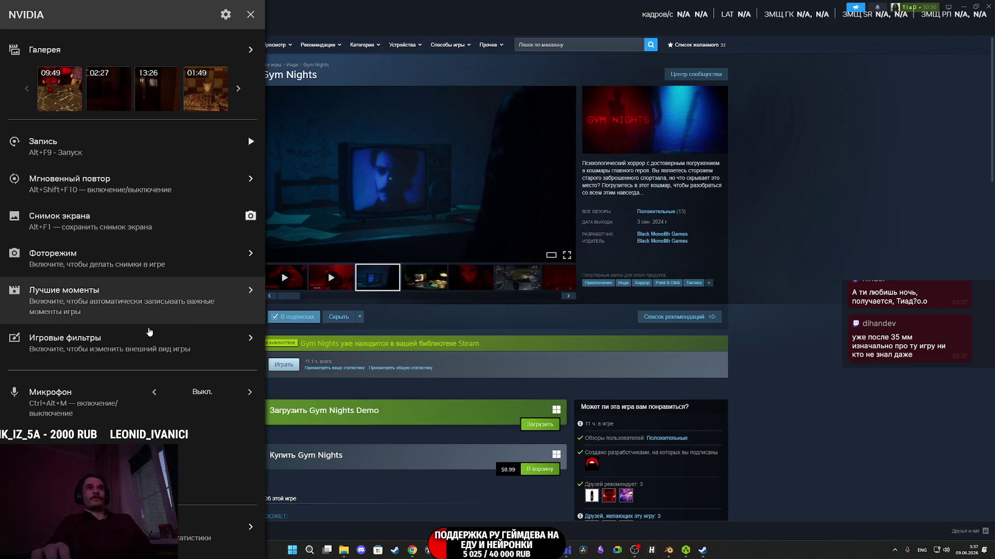
click(244, 527)
click(242, 74)
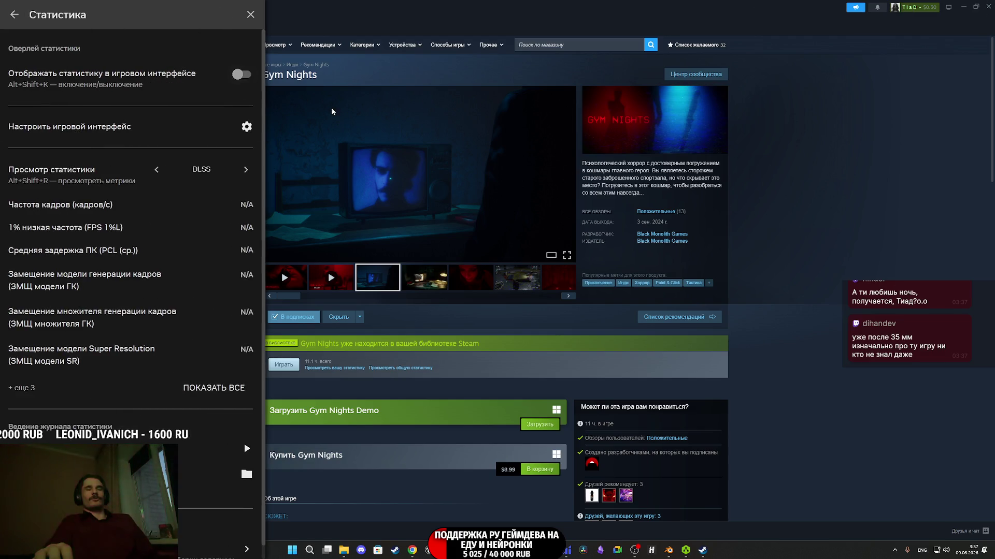
key(alt+z)
key(alt+F4)
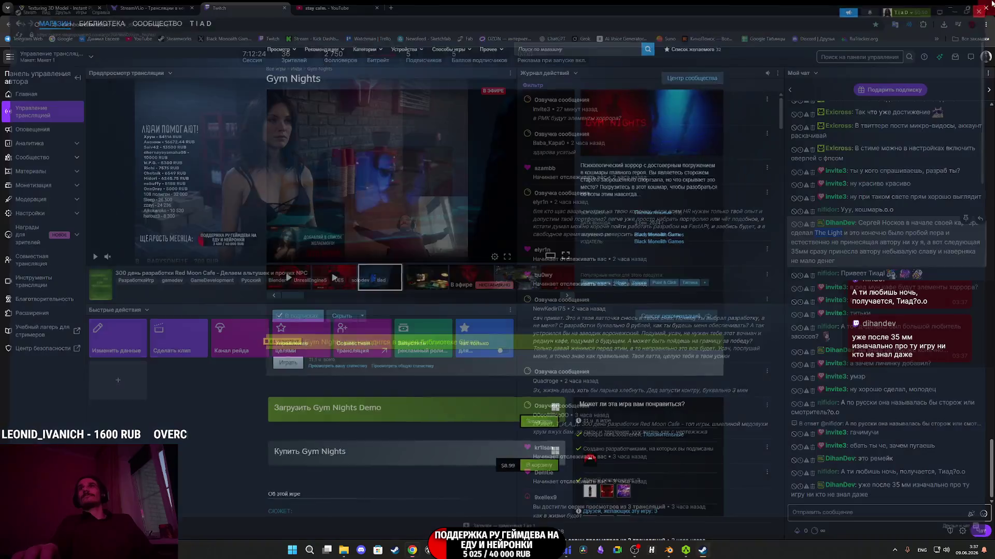
Clear the Twitch chat selection and bring the Unreal Engine editor to the front
click(924, 397)
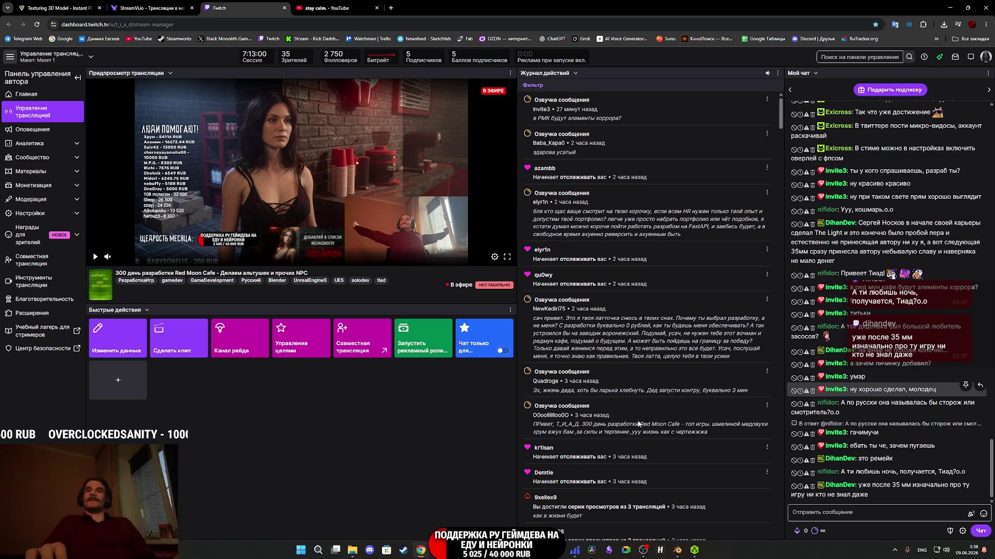
mouse_move(696, 554)
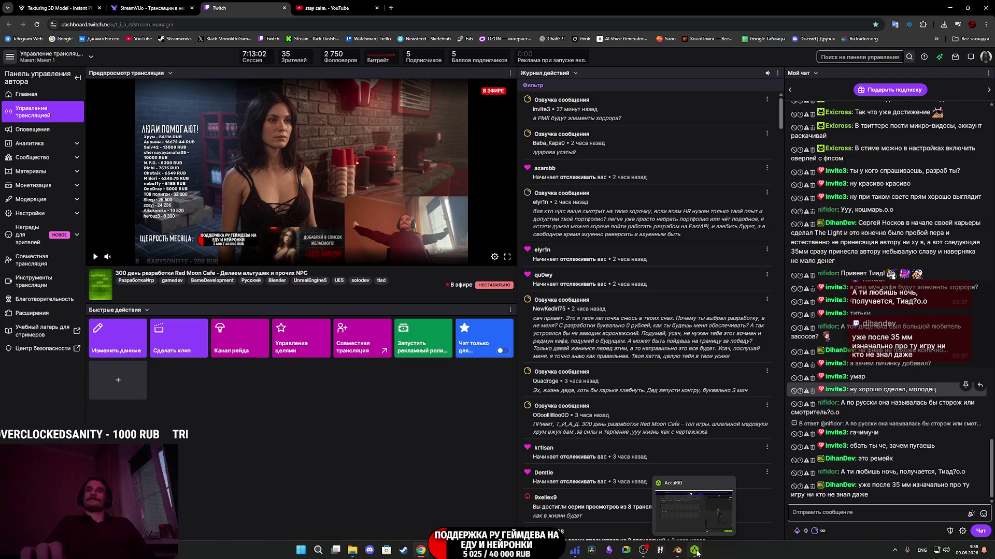
mouse_move(505, 550)
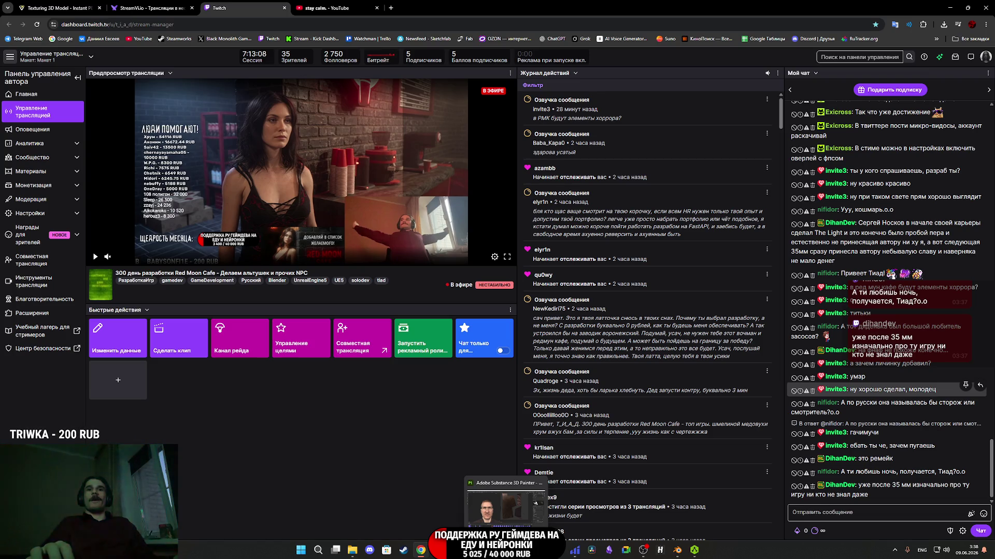
click(535, 503)
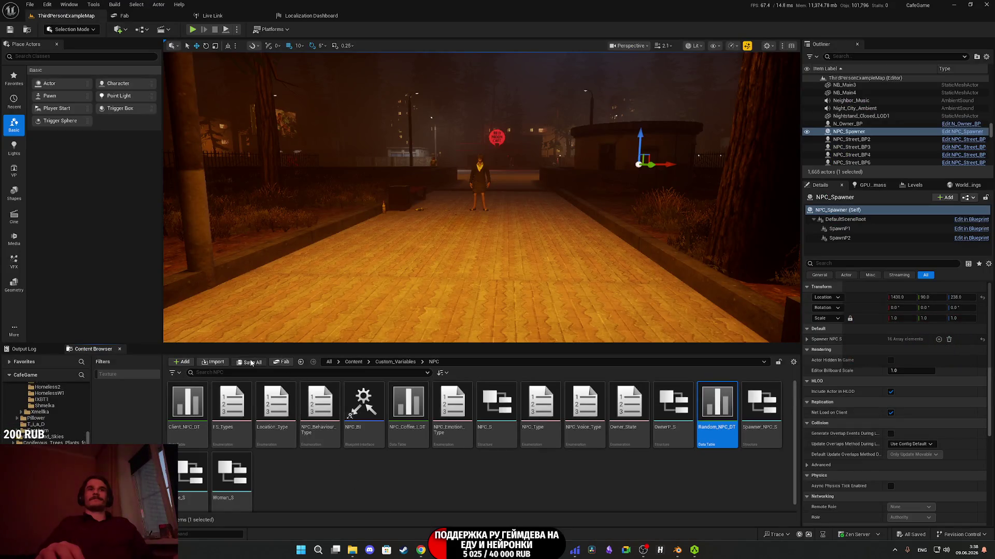
Go up to the Content root folder in the Content Browser, then return to Twitch
click(355, 362)
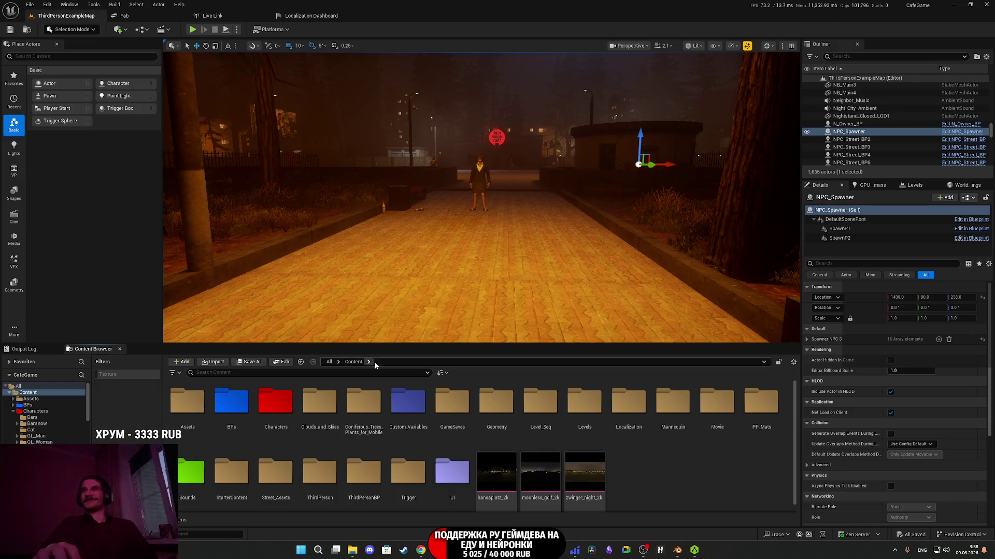
click(427, 553)
mouse_move(431, 556)
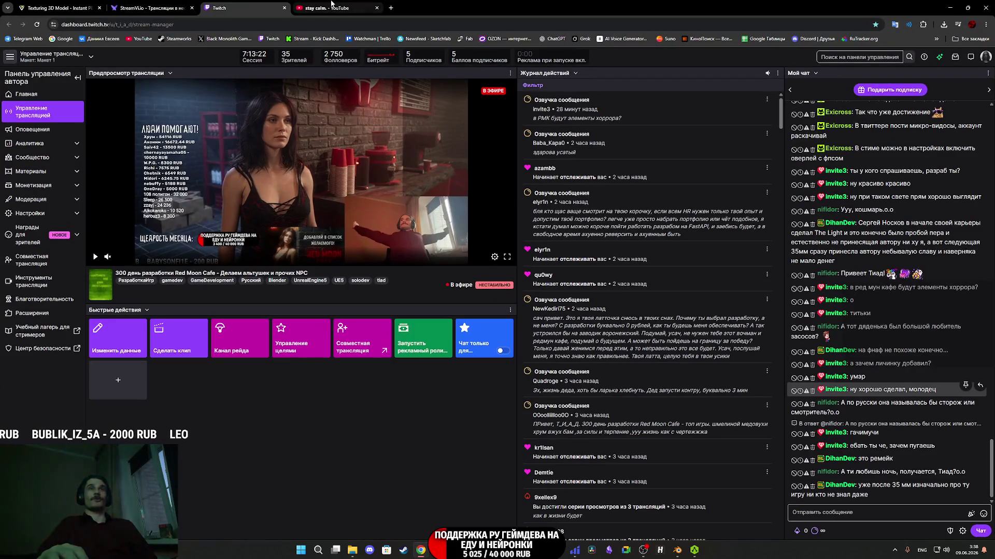
Close the base-colour texture preview and switch to the 'stay calm.' YouTube tab
key(super+e)
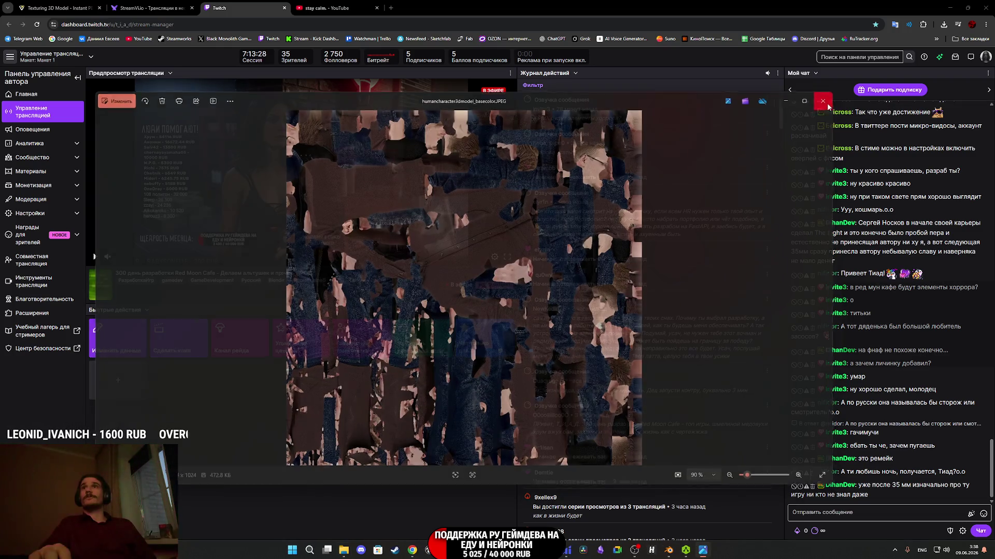
click(827, 106)
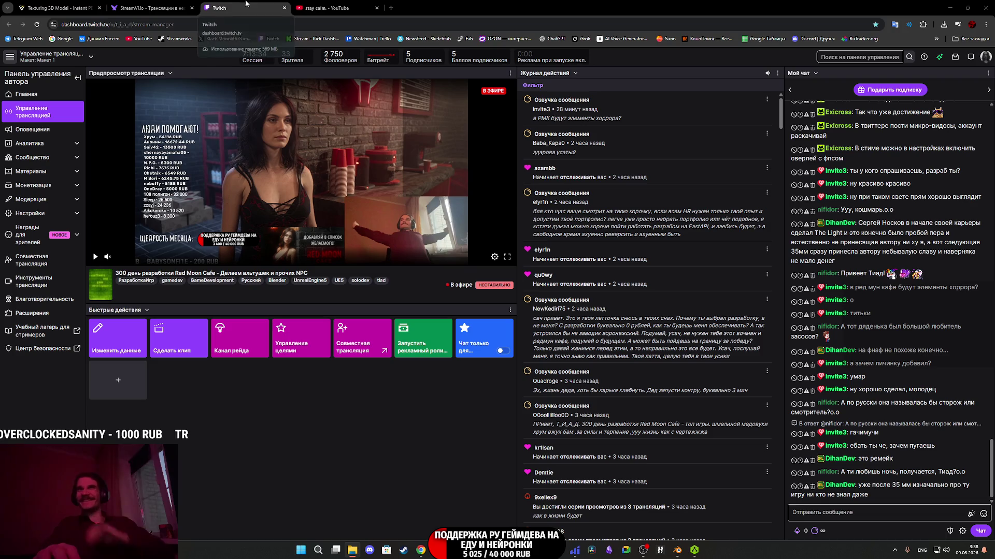
click(327, 8)
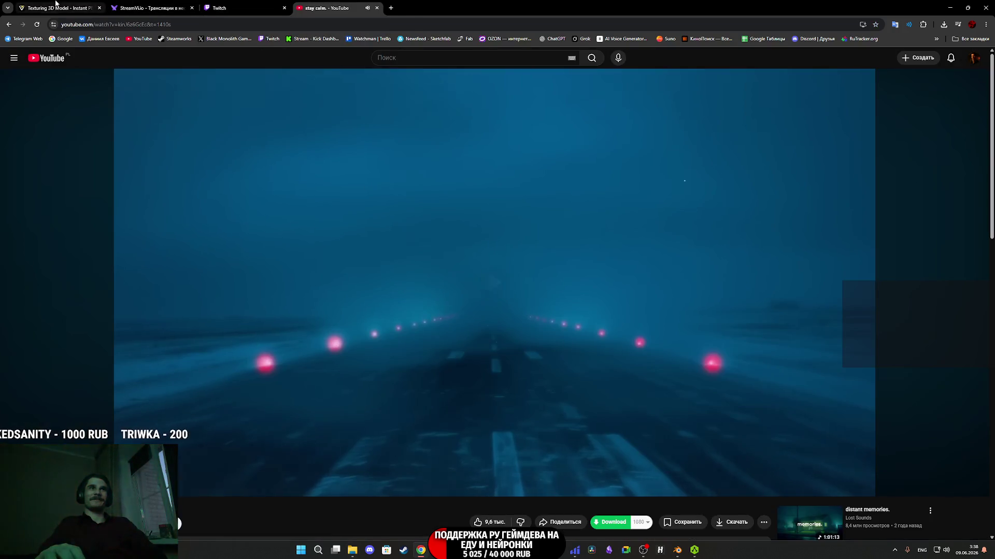
Switch to the 'Texturing 3D Model' Tripo tab
click(76, 8)
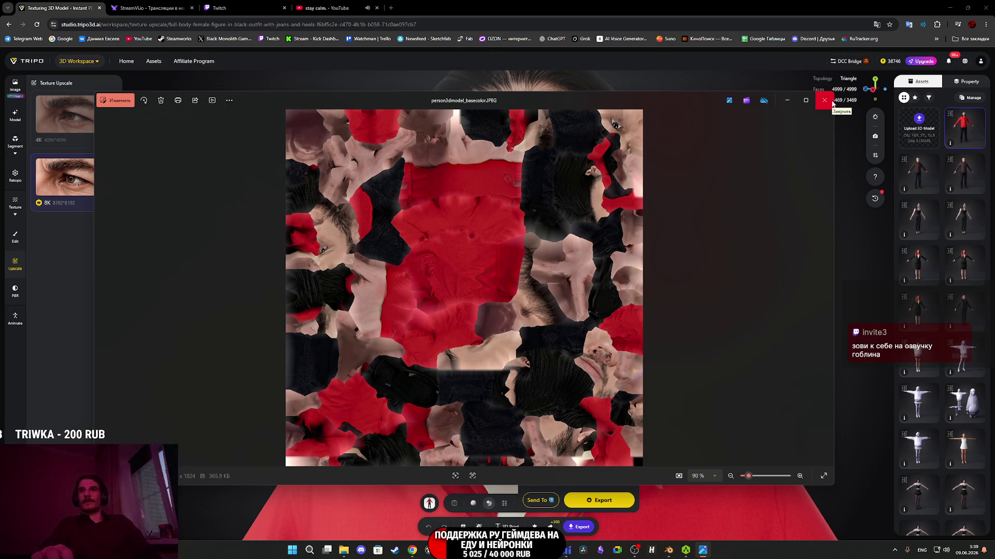
Close the texture viewer over Tripo's FBX export dialog and switch back to the Twitch tab
click(832, 104)
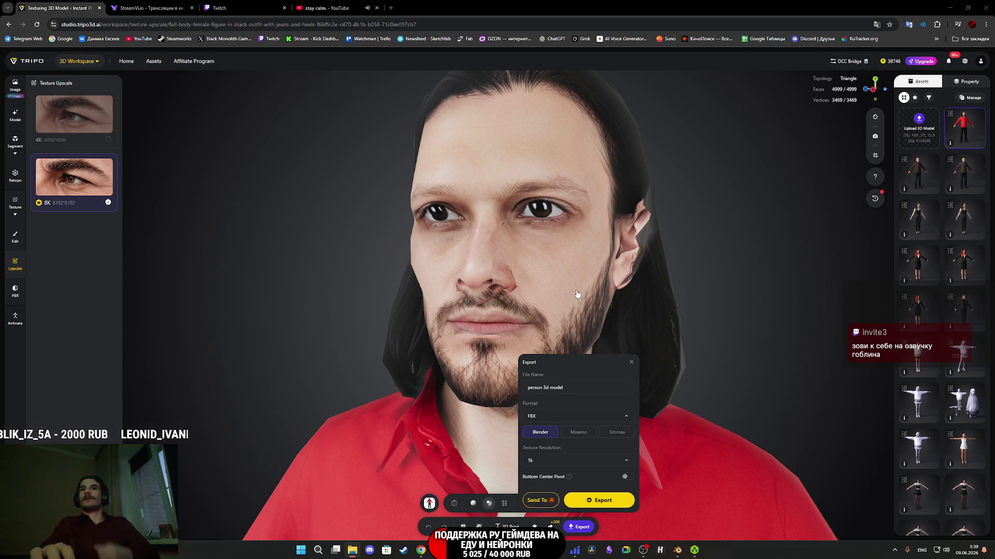
click(237, 6)
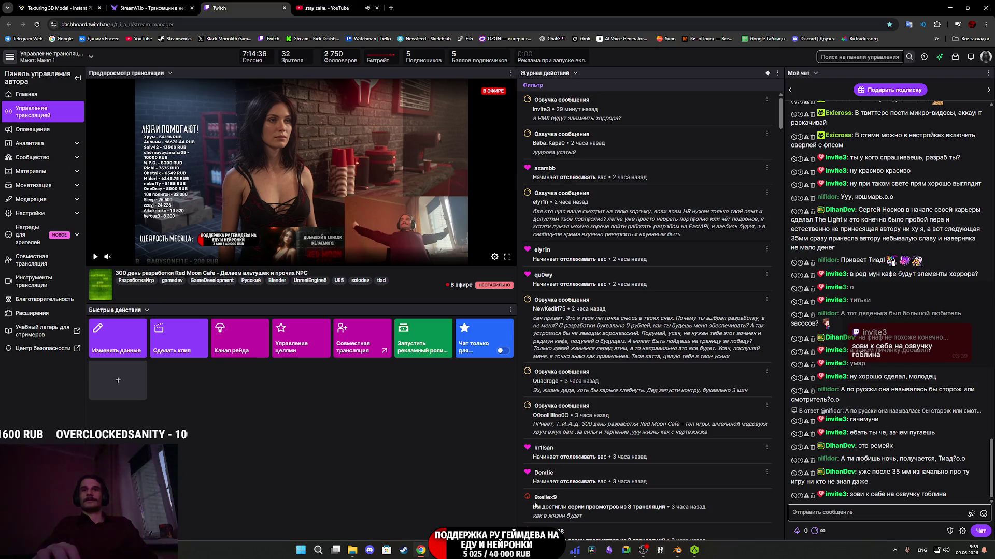
mouse_move(454, 550)
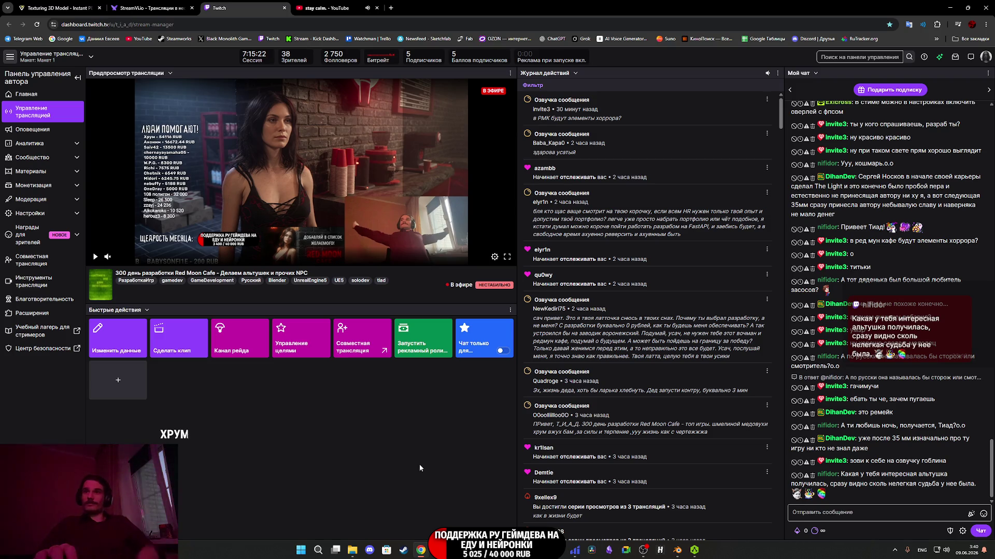
Delete the old character in Blender and import the newly exported Tripo FBX
click(681, 553)
scroll(480, 346, down, 5)
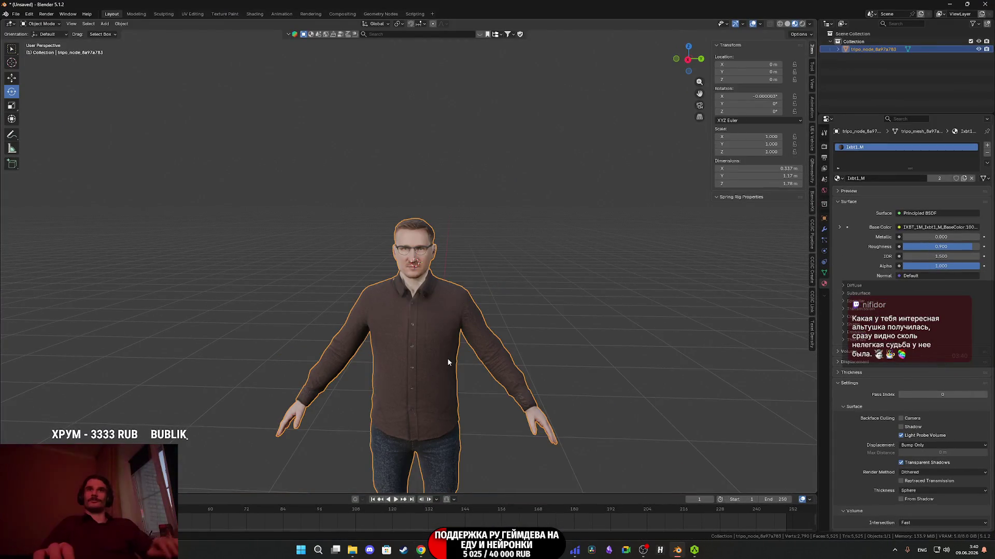
key(Delete)
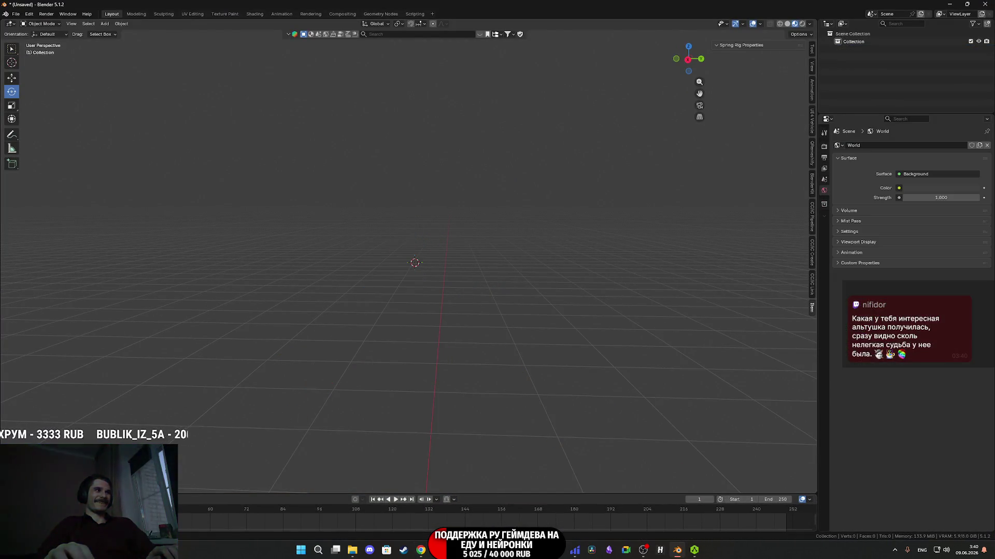
key(alt+Tab)
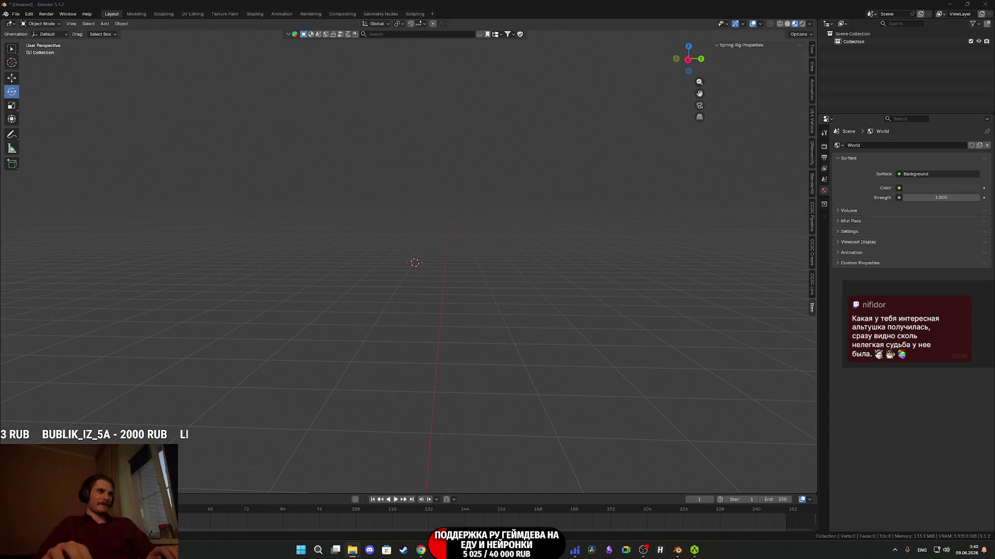
drag(365, 431, 365, 431)
click(331, 532)
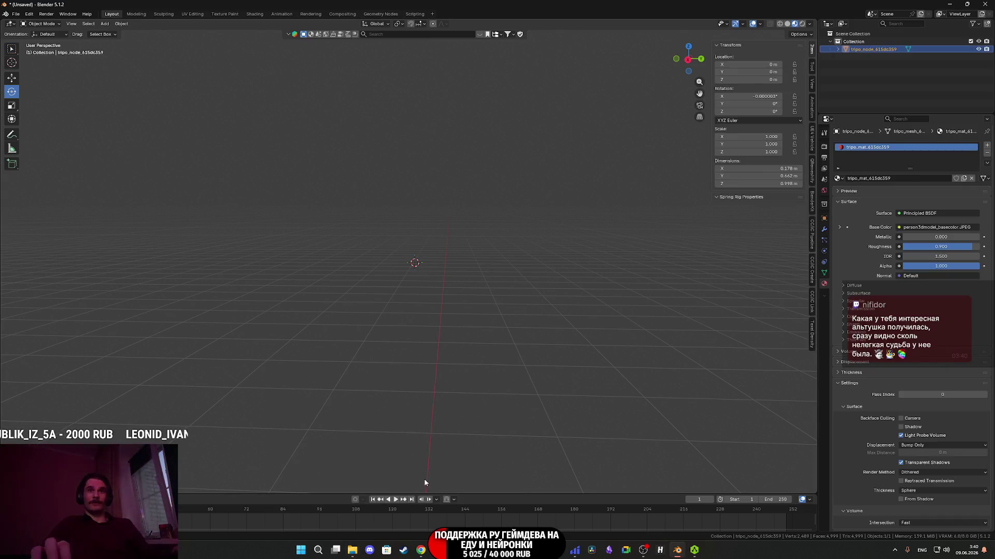
Enter Edit Mode on the imported model with Solid shading and edge selection
key(Tab)
mouse_move(491, 269)
middle_down()
mouse_move(462, 288)
mouse_move(497, 286)
mouse_move(518, 309)
middle_up()
scroll(461, 289, up, 4)
key(z)
click(466, 290)
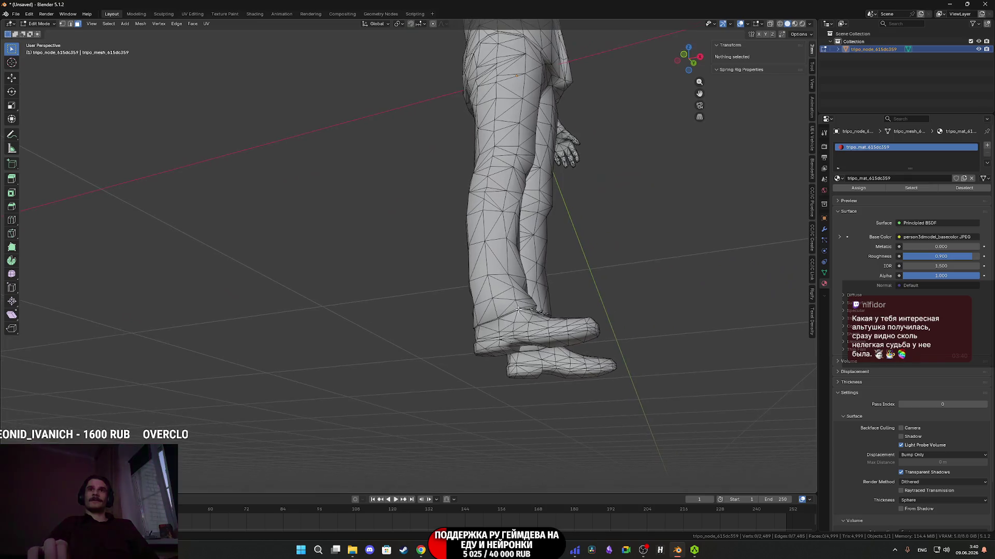
click(69, 23)
Select edges on the shoe, snap the 3D cursor to them, and return to Object Mode
middle_drag(153, 99, 523, 340)
scroll(523, 341, up, 2)
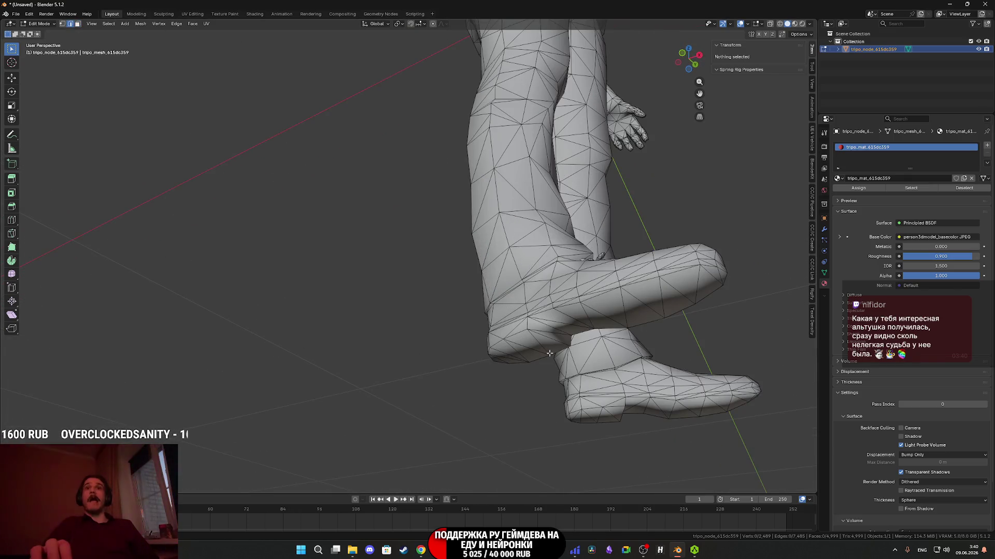
click(549, 340)
shift+click(623, 419)
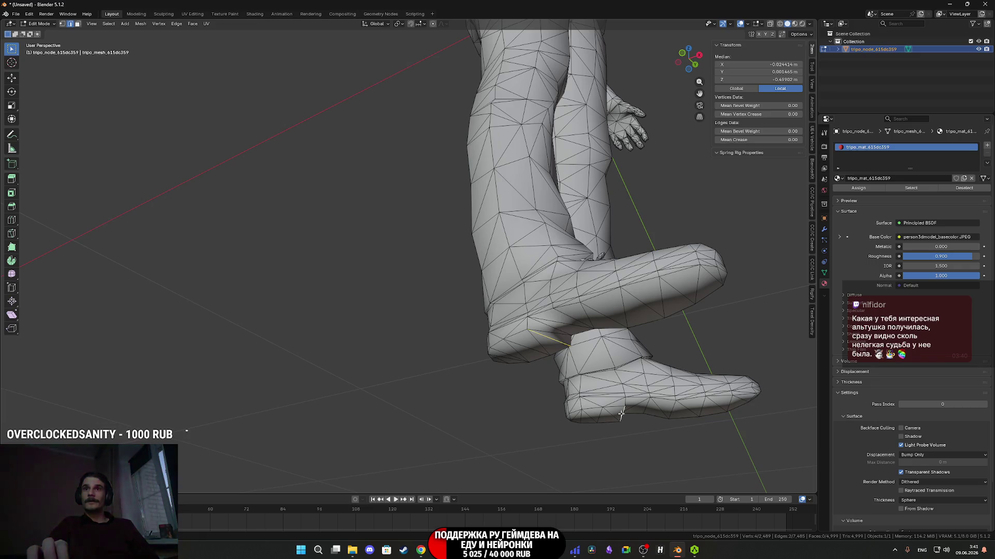
key(shift+s)
click(621, 461)
key(Tab)
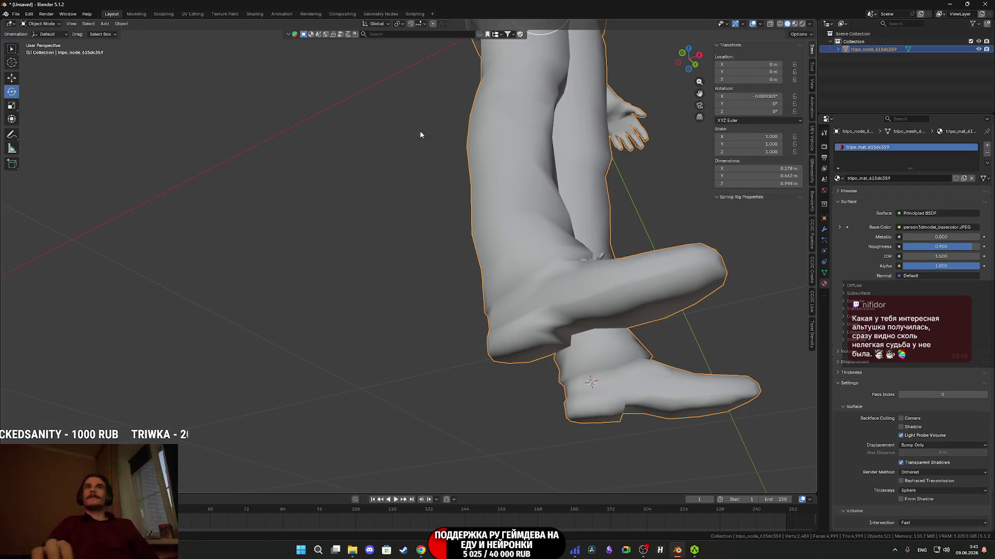
Set the character's origin to the 3D cursor at its feet
click(122, 23)
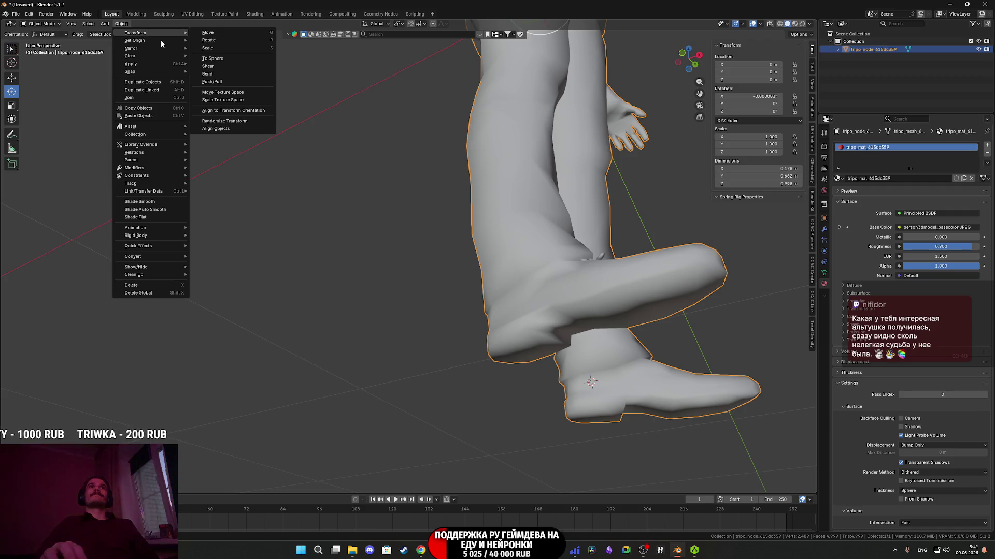
mouse_move(161, 41)
click(236, 56)
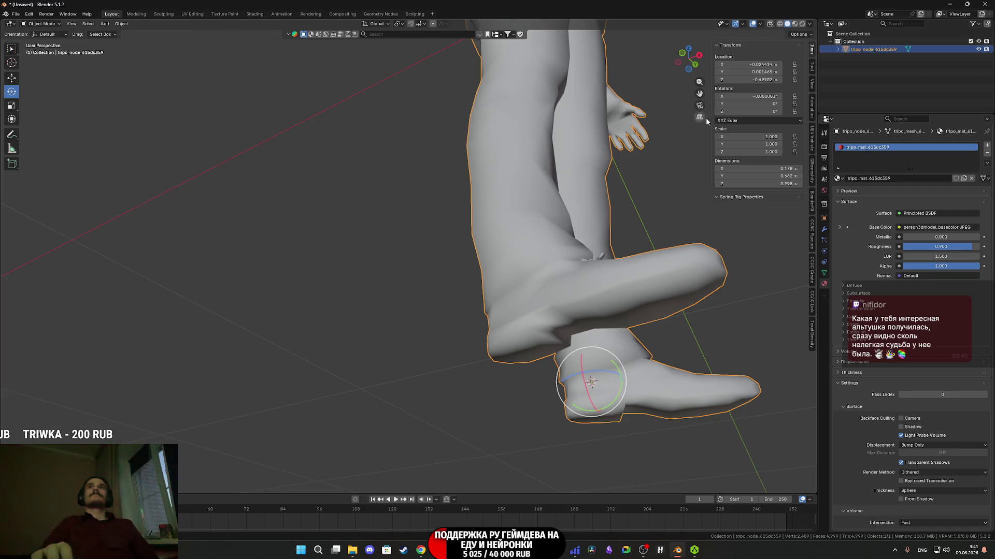
Set the model's Location X, Y and Z to 0 m
click(764, 79)
text(0)
key(Return)
click(760, 71)
text(0)
key(Return)
click(756, 64)
text(0)
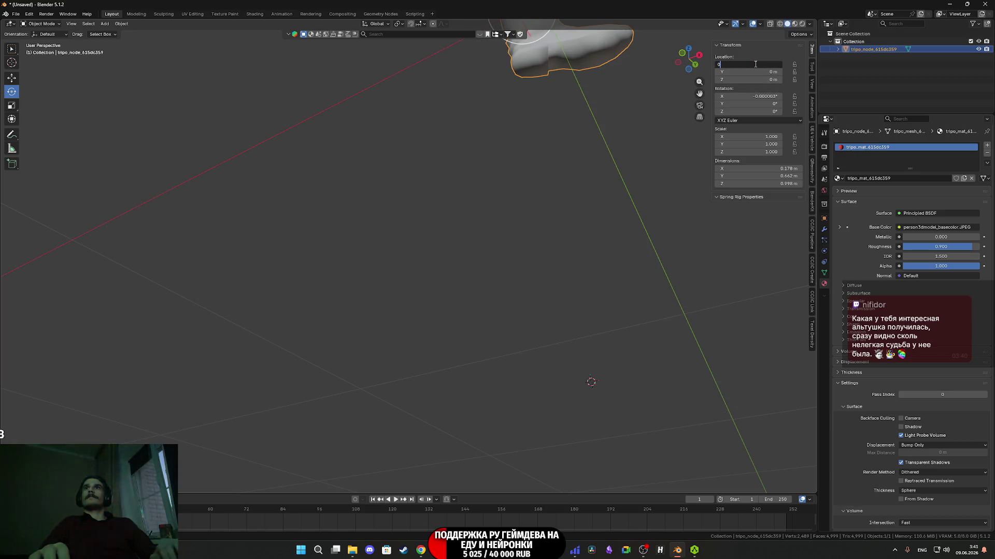
key(Return)
Set the model's X rotation to 0° with the whole figure in view
scroll(548, 159, down, 6)
mouse_move(553, 157)
shift+middle_down()
mouse_move(552, 283)
mouse_move(515, 321)
shift+middle_up()
scroll(515, 322, up, 2)
click(765, 95)
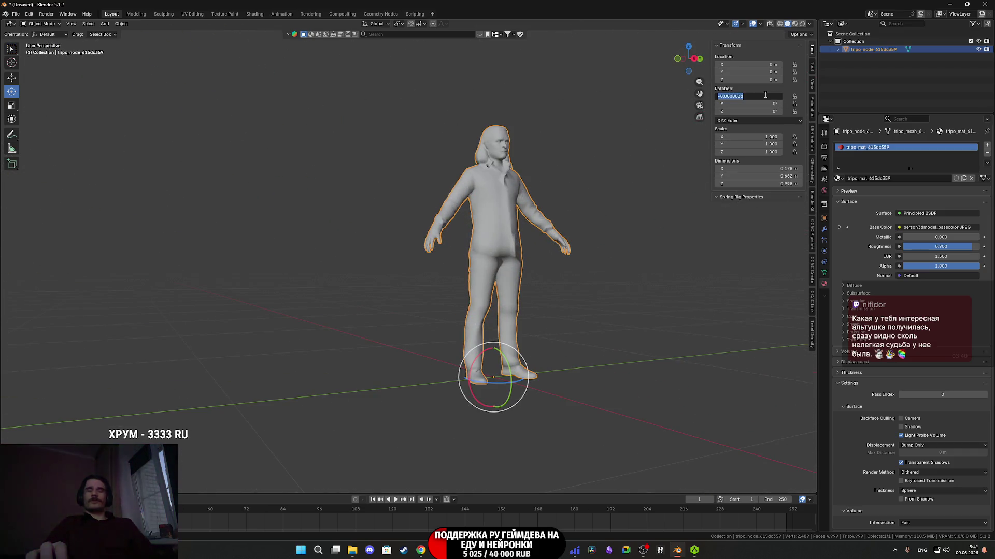
text(0)
key(Return)
Orbit around the standing figure to inspect it from all sides, then select the Move tool
mouse_move(651, 229)
middle_down()
mouse_move(527, 255)
mouse_move(561, 239)
mouse_move(456, 295)
mouse_move(464, 267)
mouse_move(461, 293)
mouse_move(477, 314)
mouse_move(468, 312)
middle_up()
scroll(464, 268, up, 3)
scroll(465, 269, down, 3)
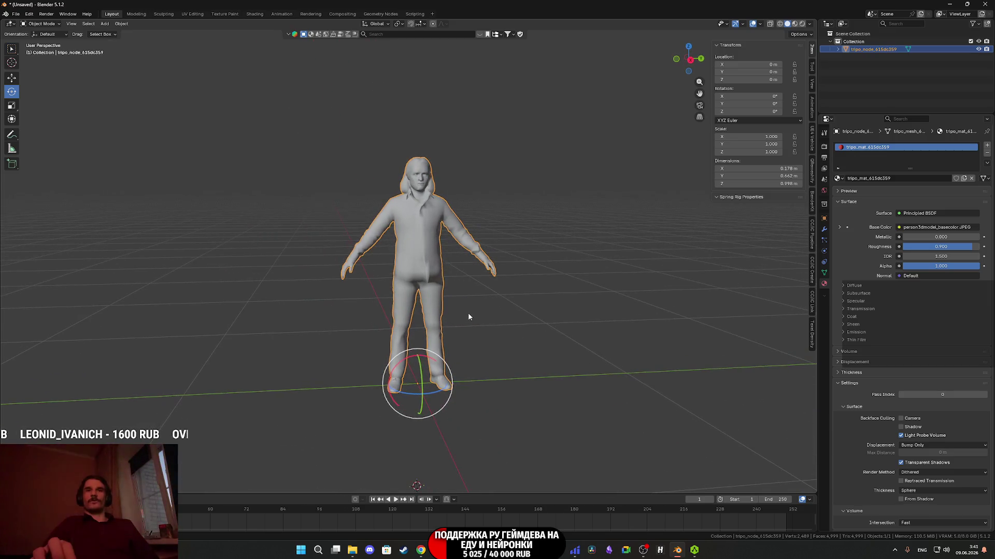
scroll(468, 312, up, 4)
mouse_move(450, 245)
middle_down()
mouse_move(478, 231)
mouse_move(599, 232)
mouse_move(537, 250)
mouse_move(426, 256)
mouse_move(468, 245)
middle_up()
scroll(467, 246, up, 3)
scroll(437, 267, down, 3)
scroll(444, 260, up, 4)
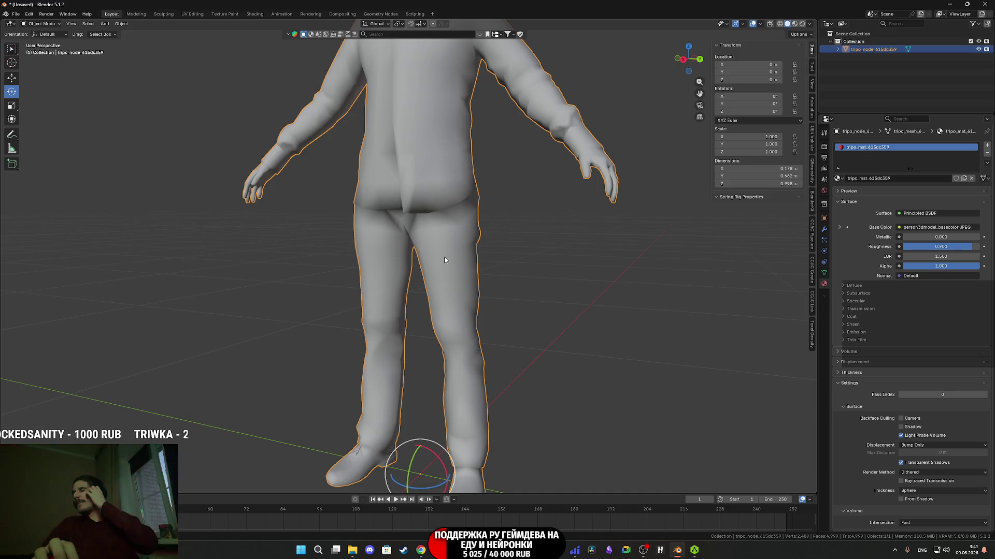
mouse_move(444, 256)
middle_down()
mouse_move(429, 284)
mouse_move(463, 222)
mouse_move(458, 285)
mouse_move(440, 281)
mouse_move(450, 320)
mouse_move(484, 330)
mouse_move(462, 307)
middle_up()
scroll(450, 321, down, 5)
scroll(464, 323, up, 3)
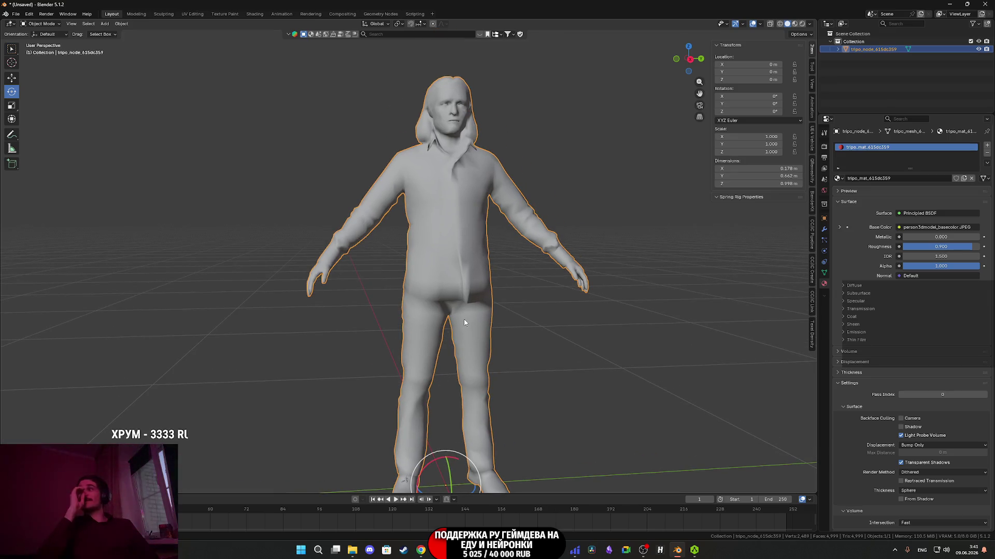
scroll(464, 323, down, 2)
mouse_move(464, 322)
middle_down()
mouse_move(458, 223)
mouse_move(524, 256)
middle_up()
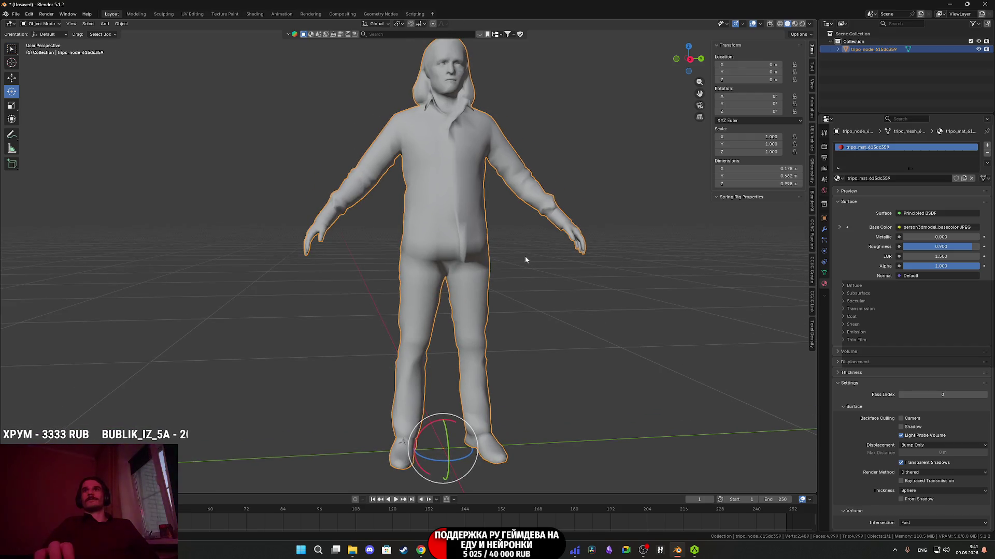
scroll(524, 259, down, 4)
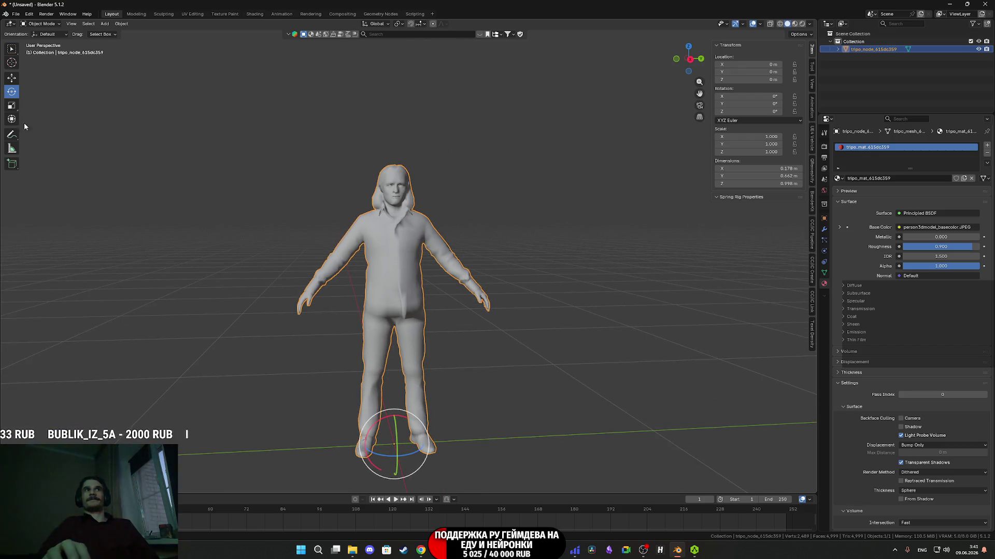
click(11, 81)
middle_drag(346, 293, 337, 297)
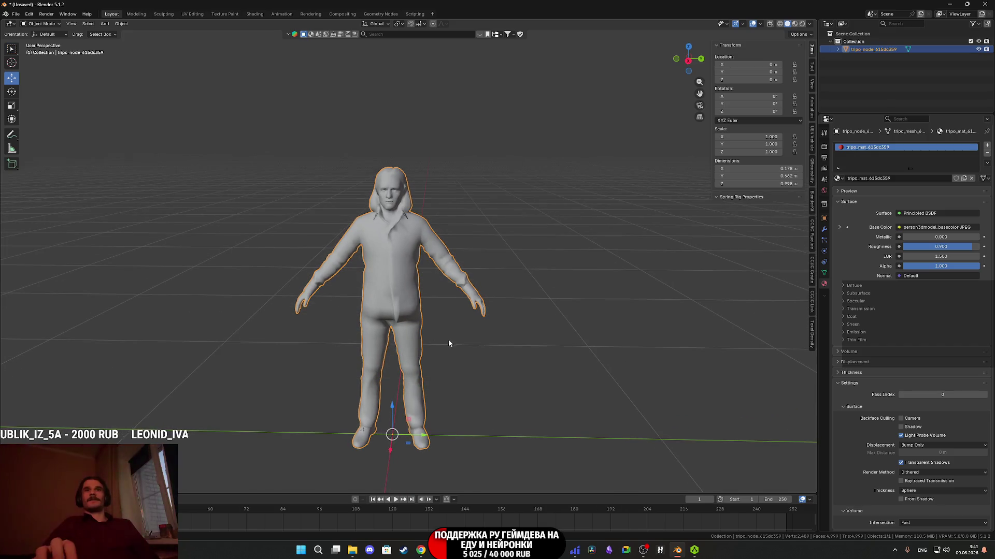
Scale the character uniformly to 1.769, then down by 0.982 to reach 1.737
key(s)
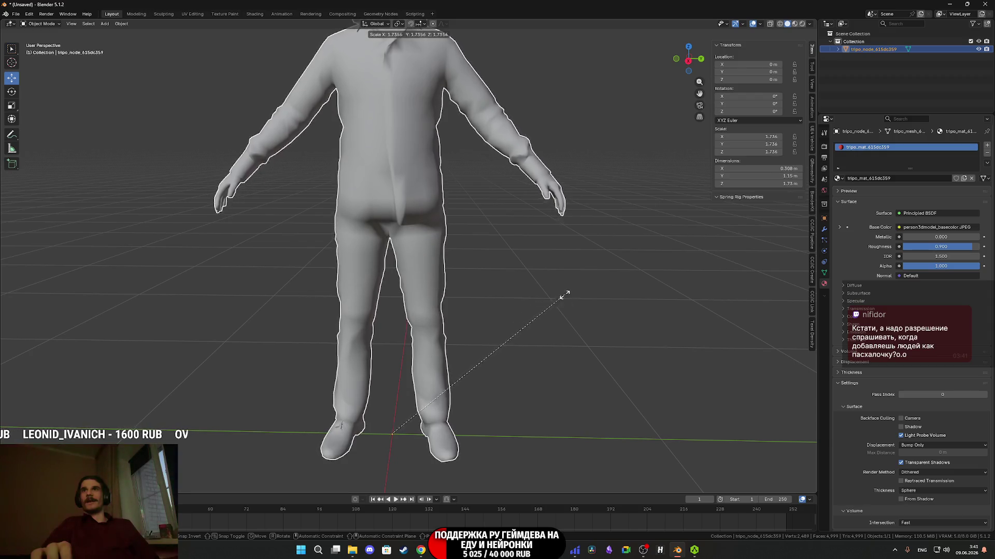
click(603, 284)
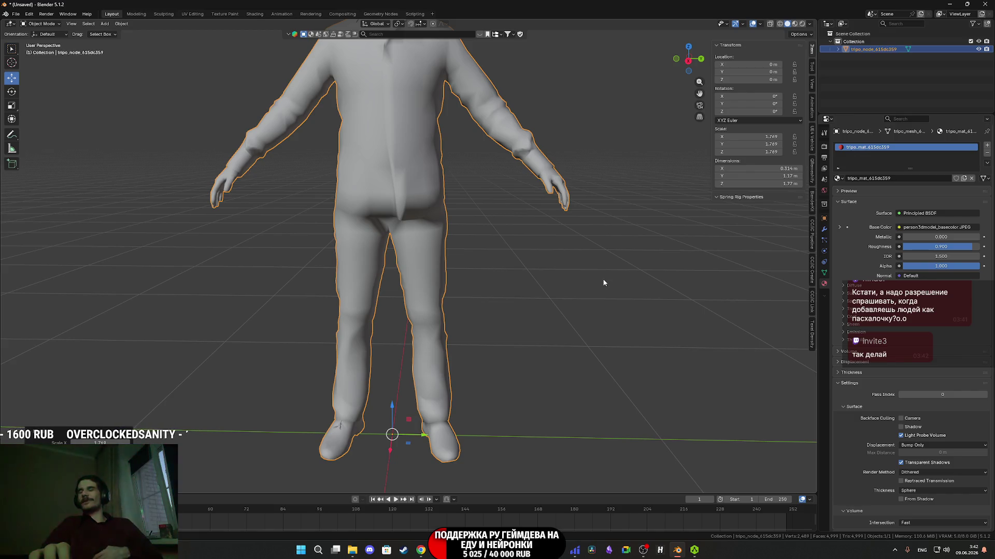
scroll(569, 275, down, 3)
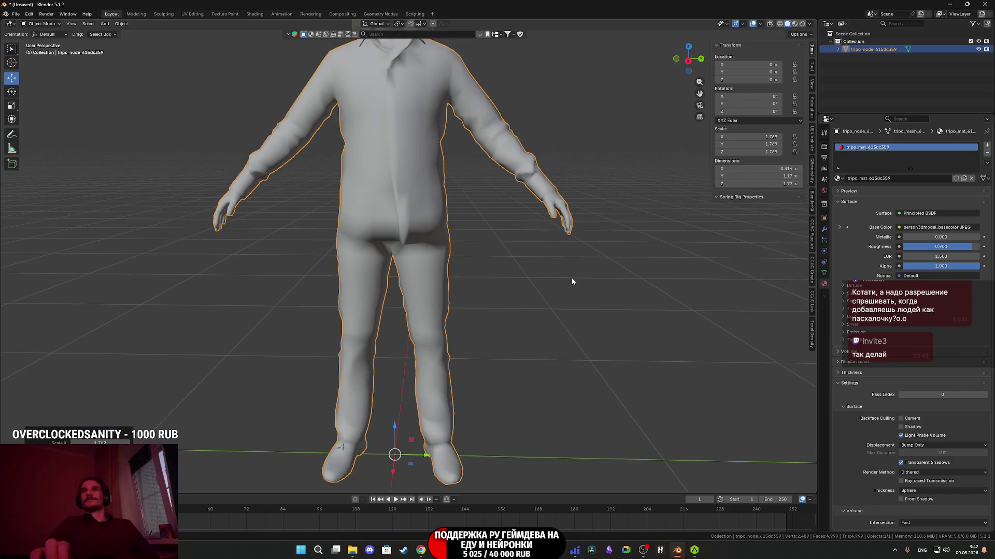
key(s)
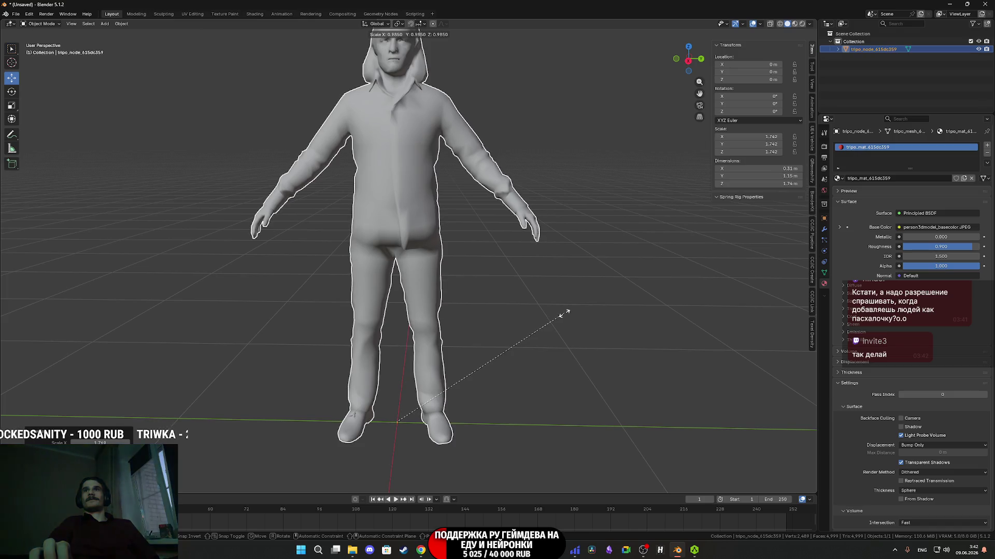
click(565, 314)
scroll(555, 362, up, 4)
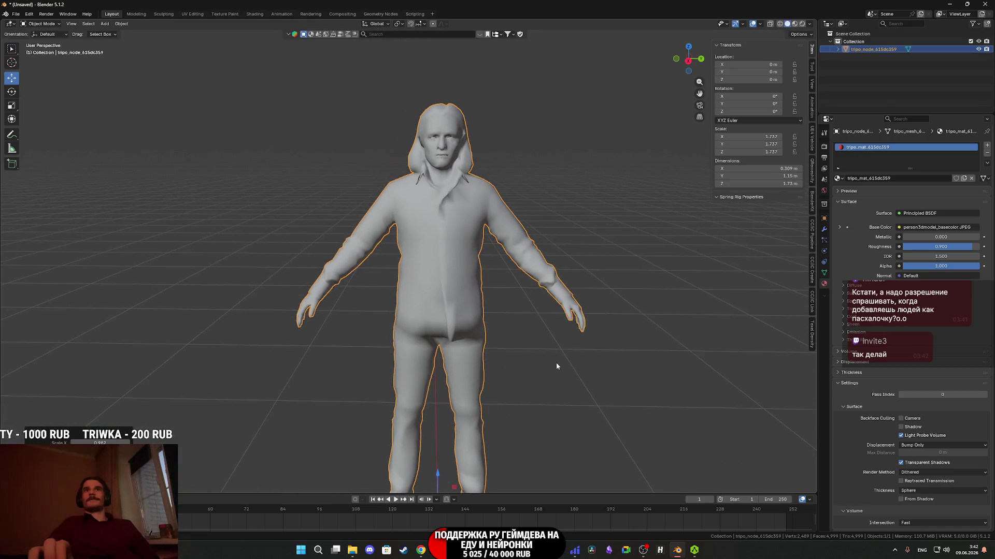
mouse_move(480, 293)
middle_down()
mouse_move(462, 319)
mouse_move(455, 304)
mouse_move(413, 290)
mouse_move(455, 335)
middle_up()
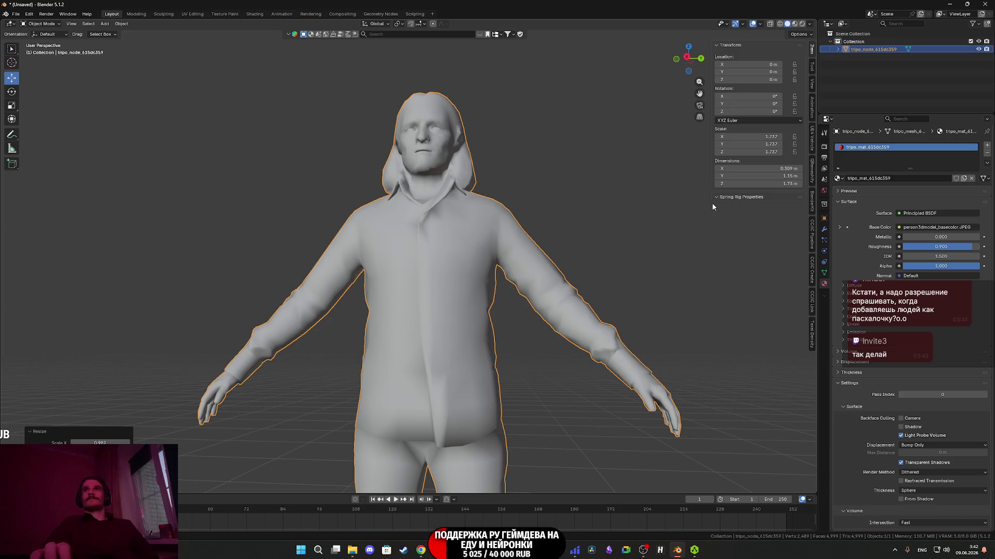
click(121, 24)
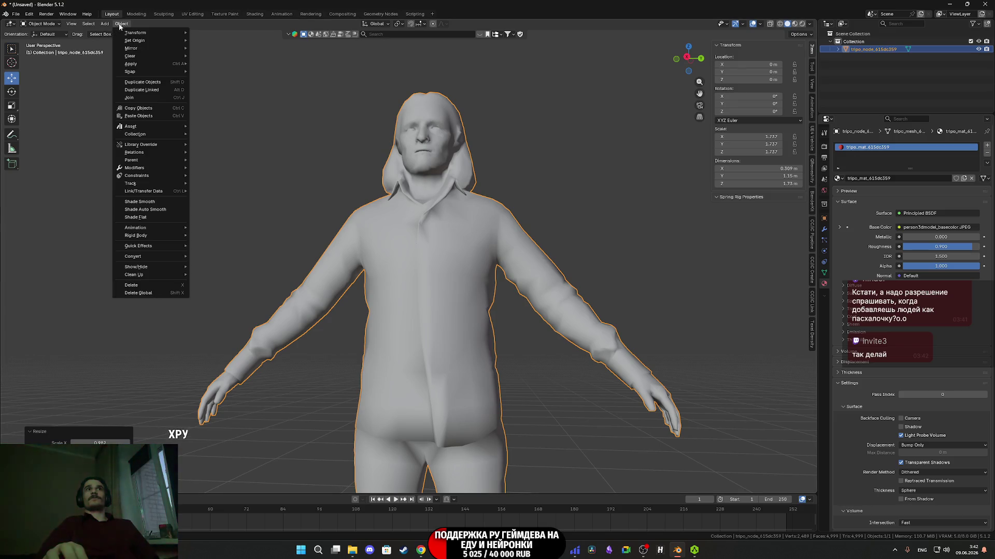
Apply the character's scale so it reads 1.000 at about 1.73 m tall
mouse_move(148, 39)
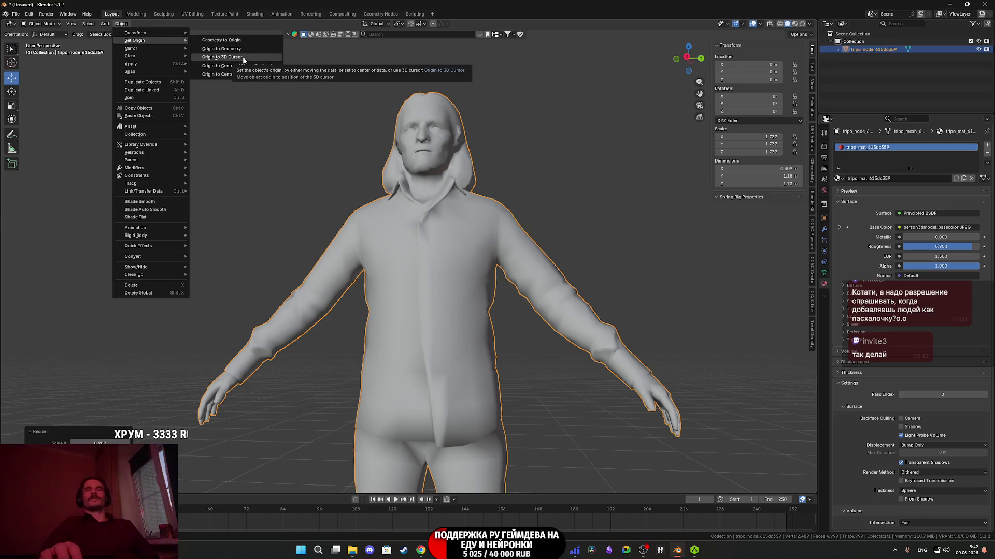
mouse_move(142, 63)
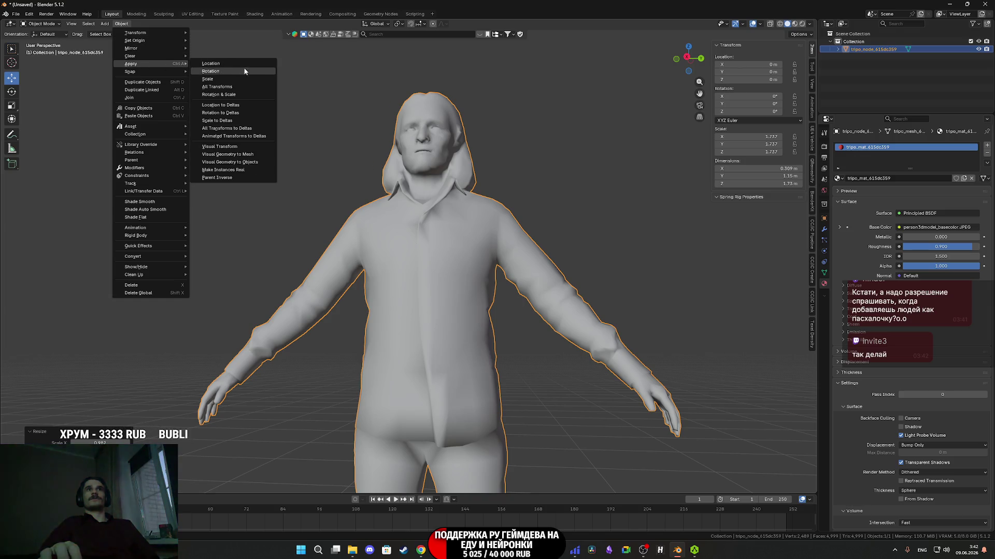
click(231, 81)
scroll(458, 207, down, 3)
middle_drag(432, 229, 443, 263)
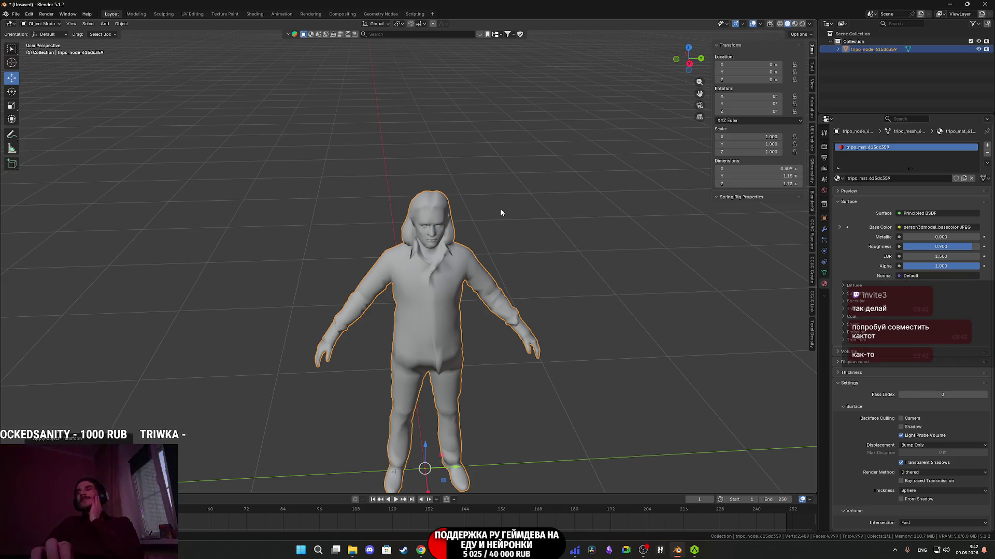
scroll(500, 212, up, 1)
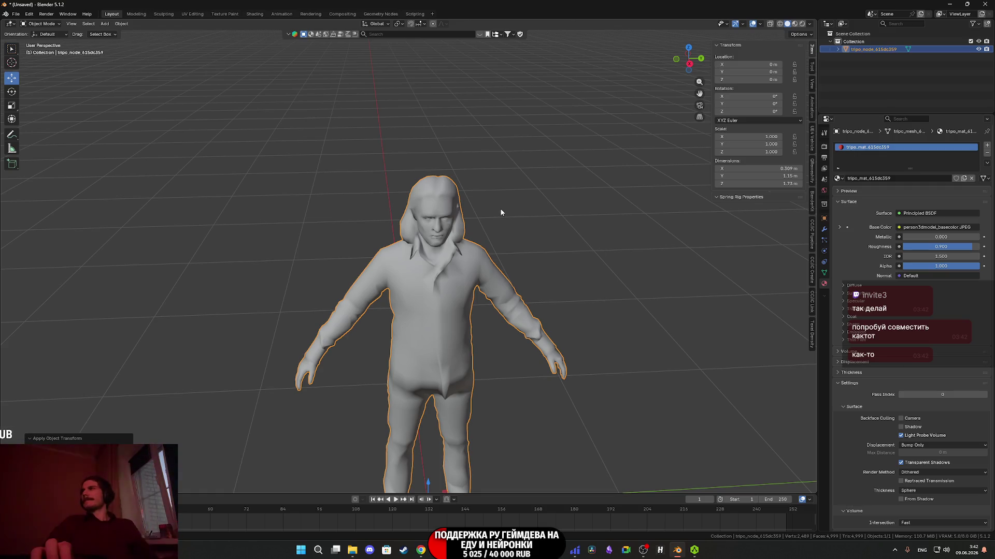
scroll(496, 207, up, 3)
middle_drag(496, 206, 495, 186)
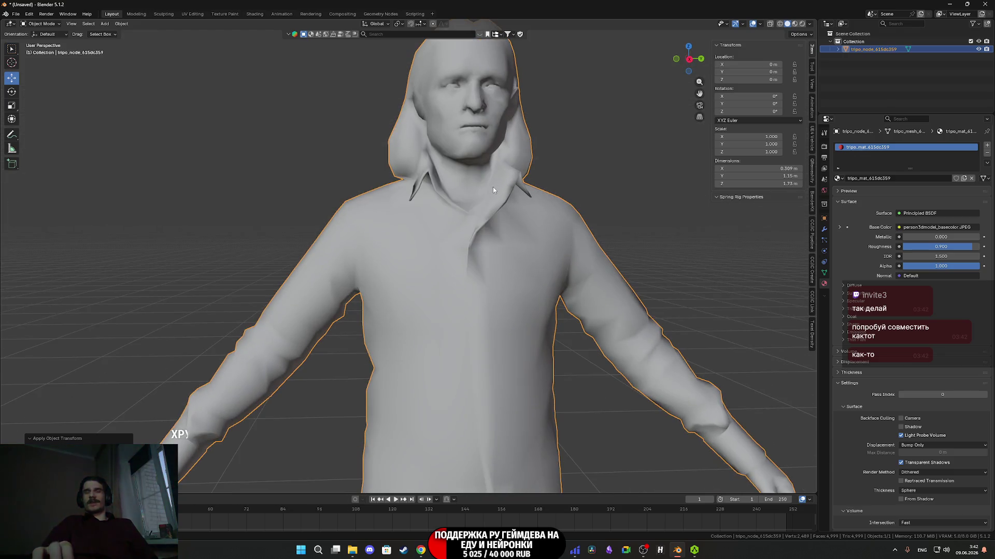
scroll(476, 200, down, 2)
scroll(456, 237, up, 5)
Enter Edit Mode and zoom in on the back of the hips
key(Tab)
middle_drag(423, 232, 507, 218)
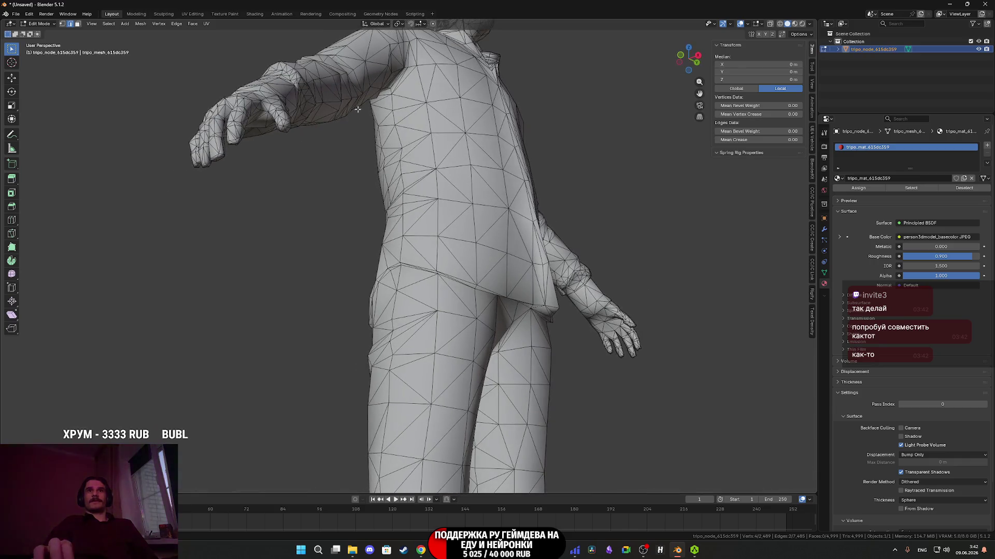
mouse_move(486, 290)
middle_down()
mouse_move(508, 298)
mouse_move(479, 300)
mouse_move(494, 299)
middle_up()
scroll(511, 299, up, 3)
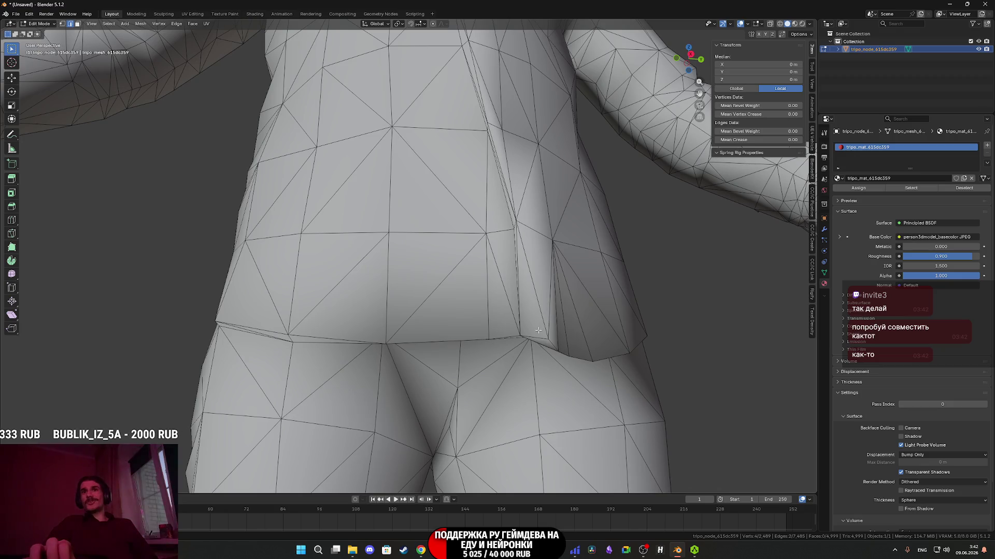
Select the shirt-hem seam edges around the hip, removing stray picks
shift+click(505, 336)
shift+click(422, 334)
middle_drag(353, 331, 408, 328)
shift+click(502, 301)
shift+click(431, 290)
middle_drag(431, 290, 570, 302)
shift+click(584, 303)
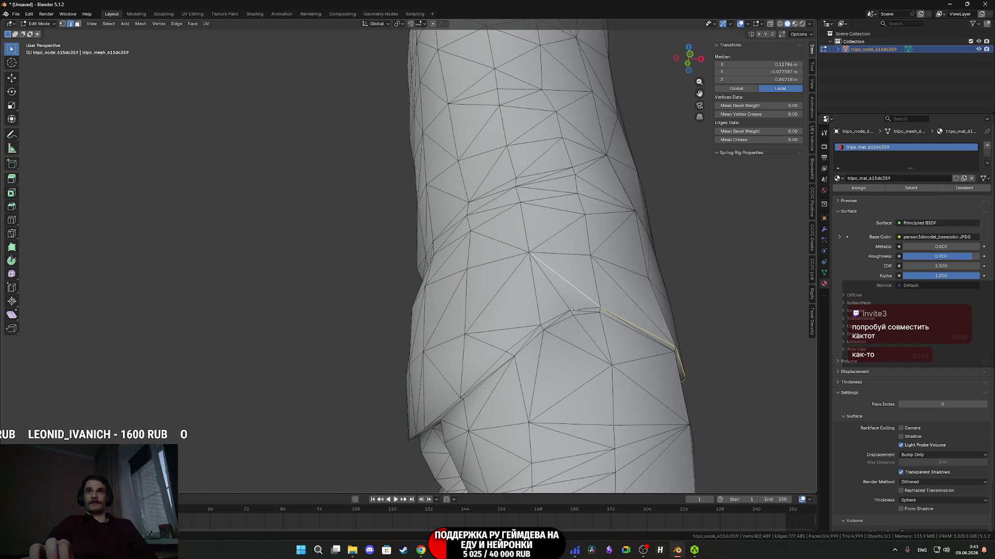
shift+click(580, 308)
shift+click(551, 316)
shift+click(514, 344)
mouse_move(514, 344)
middle_down()
mouse_move(546, 345)
mouse_move(584, 311)
mouse_move(613, 343)
mouse_move(550, 333)
middle_up()
scroll(547, 344, up, 3)
shift+click(533, 331)
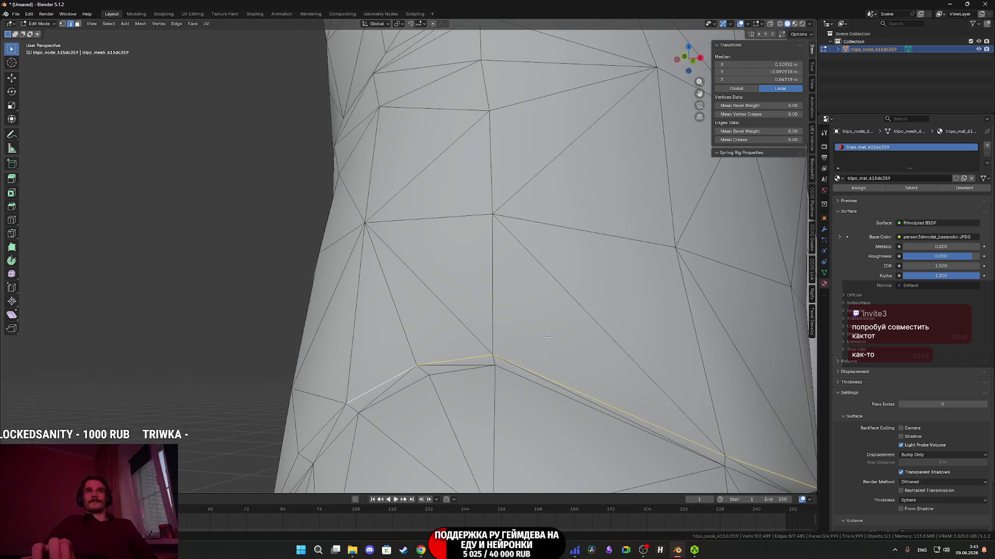
Extend the hem-seam edge selection across the back and under the arm
shift+click(355, 426)
middle_drag(355, 426, 489, 330)
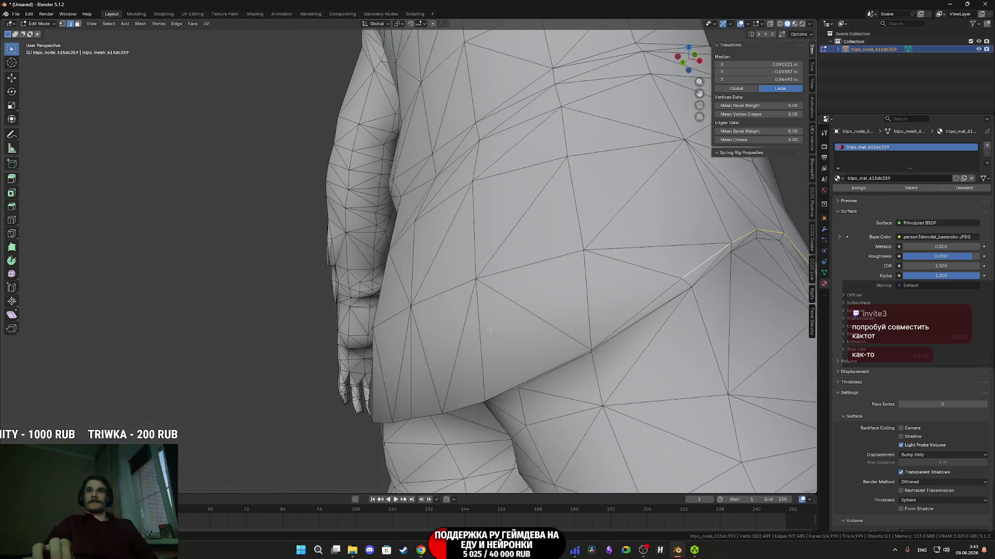
shift+click(654, 303)
mouse_move(654, 303)
middle_down()
mouse_move(684, 274)
mouse_move(556, 337)
mouse_move(564, 322)
middle_up()
shift+click(559, 338)
shift+click(564, 322)
shift+click(498, 345)
mouse_move(498, 345)
middle_down()
mouse_move(573, 340)
mouse_move(410, 367)
middle_up()
shift+click(279, 290)
mouse_move(279, 291)
middle_down()
mouse_move(390, 328)
mouse_move(362, 320)
mouse_move(378, 361)
mouse_move(350, 342)
mouse_move(458, 353)
mouse_move(442, 319)
middle_up()
shift+click(357, 306)
Finish the hem-seam edge chain around the rear and bring up the edge options
shift+click(458, 353)
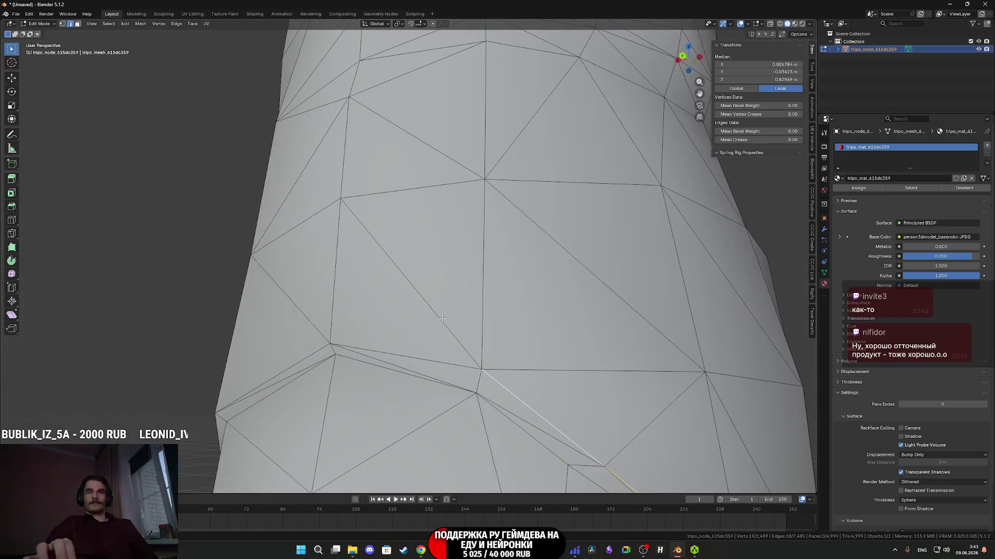
shift+click(422, 361)
middle_drag(422, 360, 492, 312)
shift+click(494, 276)
shift+click(403, 295)
mouse_move(403, 295)
middle_down()
mouse_move(429, 284)
mouse_move(447, 249)
middle_up()
mouse_move(427, 214)
middle_down()
mouse_move(495, 235)
mouse_move(460, 223)
mouse_move(444, 237)
middle_up()
shift+click(400, 271)
middle_drag(400, 271, 401, 284)
shift+click(382, 313)
key(ctrl+e)
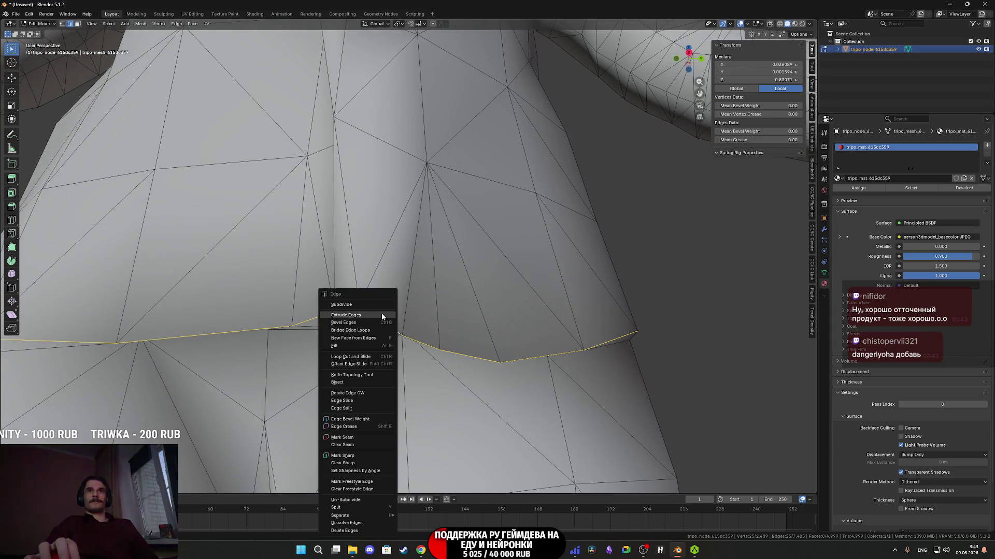
Mark the selected shirt-hem edges as sharp
click(345, 460)
scroll(393, 373, down, 5)
mouse_move(394, 373)
middle_down()
mouse_move(418, 328)
mouse_move(371, 377)
mouse_move(473, 380)
middle_up()
scroll(372, 377, down, 4)
scroll(448, 379, up, 3)
scroll(475, 369, up, 3)
mouse_move(475, 369)
middle_down()
mouse_move(490, 421)
mouse_move(483, 436)
middle_up()
Select the vertical edges down the shirt's front opening and mark them sharp
key(b)
drag(456, 426, 450, 313)
scroll(437, 372, up, 5)
shift+click(432, 387)
shift+click(414, 297)
scroll(419, 321, down, 3)
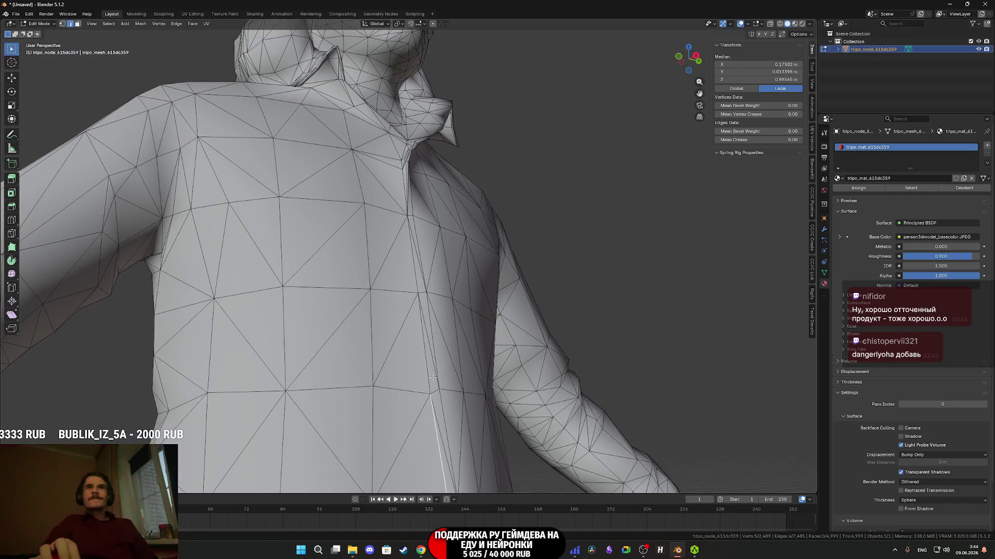
shift+click(413, 272)
scroll(412, 272, down, 2)
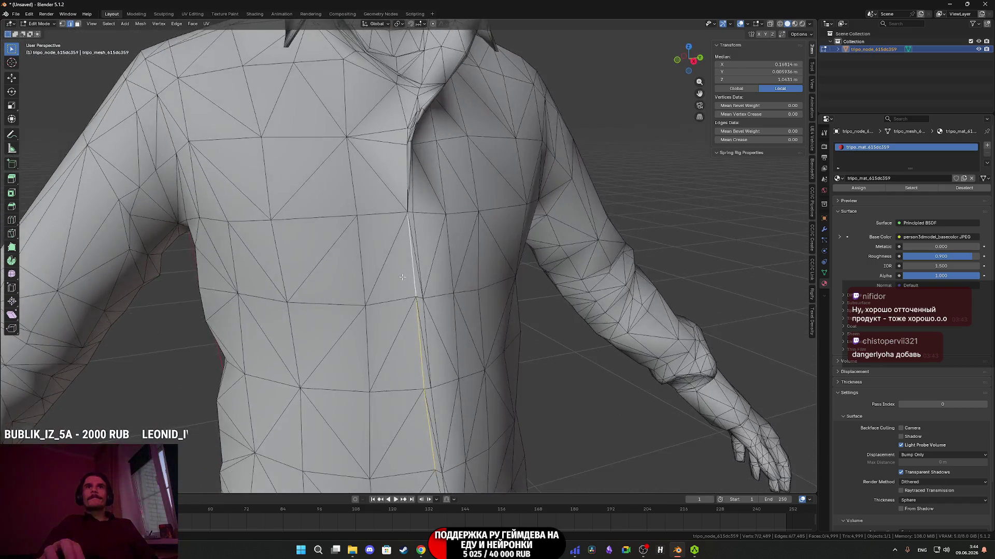
scroll(400, 379, up, 6)
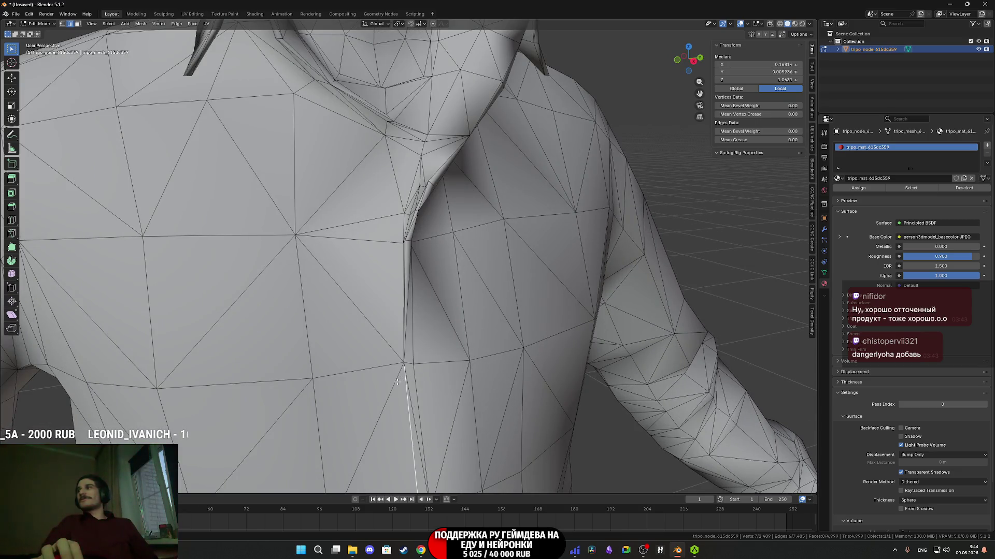
right_click(399, 407)
click(399, 409)
scroll(418, 411, down, 4)
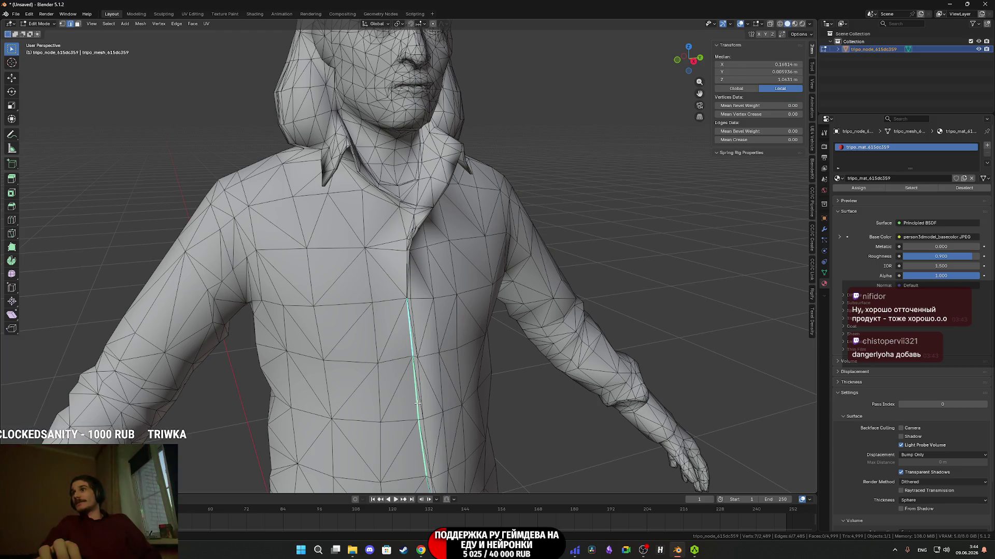
Fly the Unreal CafeGame camera along the lit park walkway, then return to the Twitch dashboard
click(455, 550)
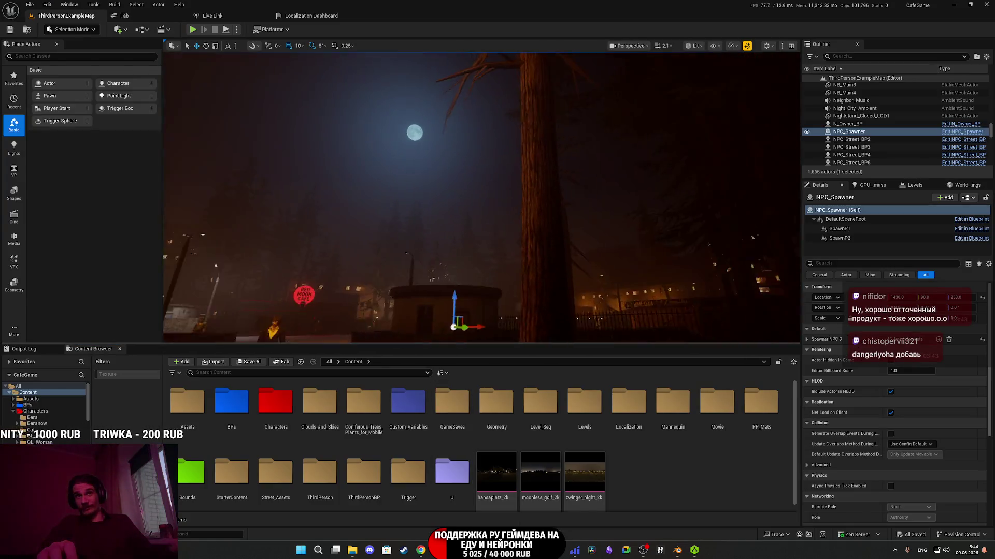
right_drag(482, 197, 482, 197)
right_drag(473, 297, 474, 297)
mouse_move(420, 551)
click(408, 527)
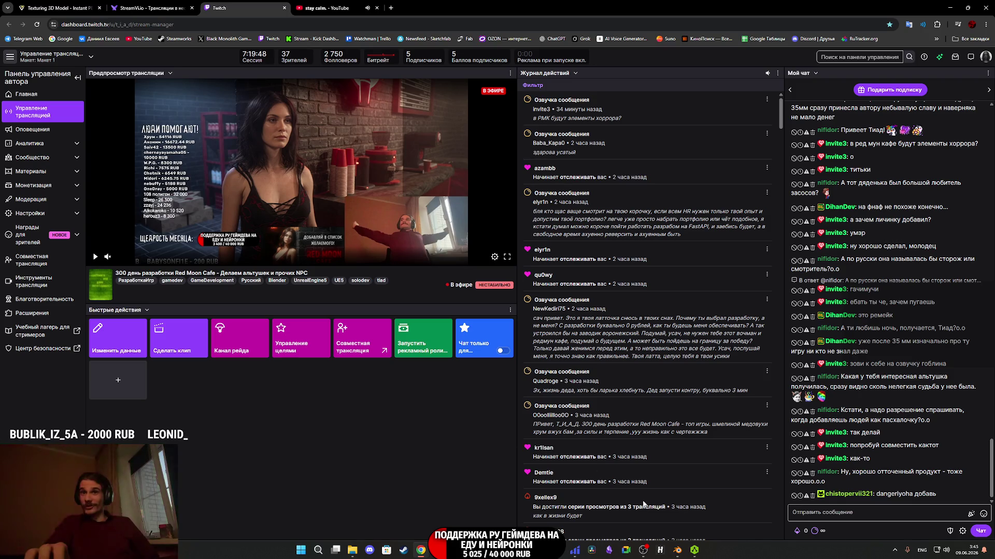
Switch from the Twitch stream manager back to Blender's character mesh in Edit Mode
mouse_move(454, 550)
mouse_move(699, 555)
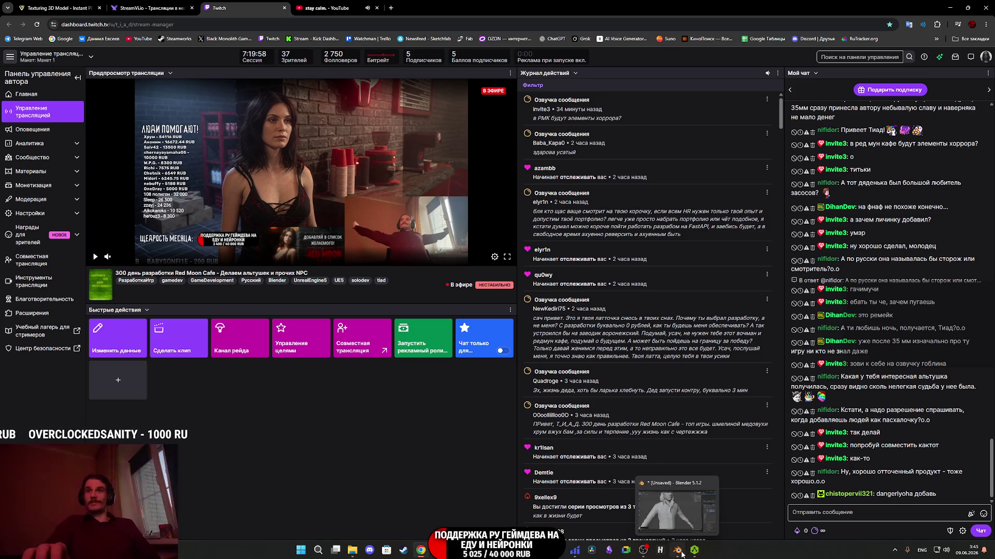
mouse_move(506, 550)
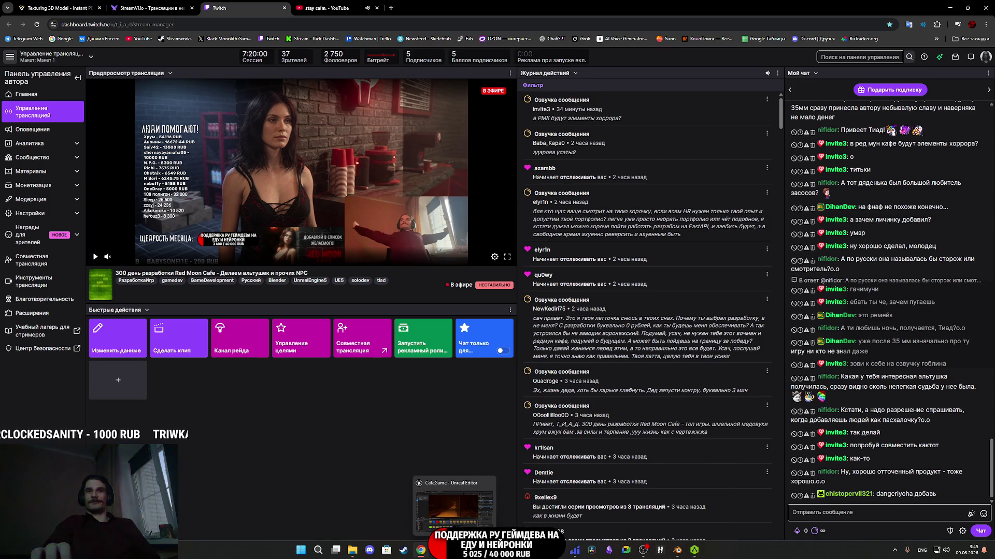
click(680, 555)
Select the collar edges where it meets the shirt opening and mark them as a UV seam
mouse_move(527, 339)
middle_down()
mouse_move(478, 326)
mouse_move(453, 357)
middle_up()
scroll(454, 357, up, 5)
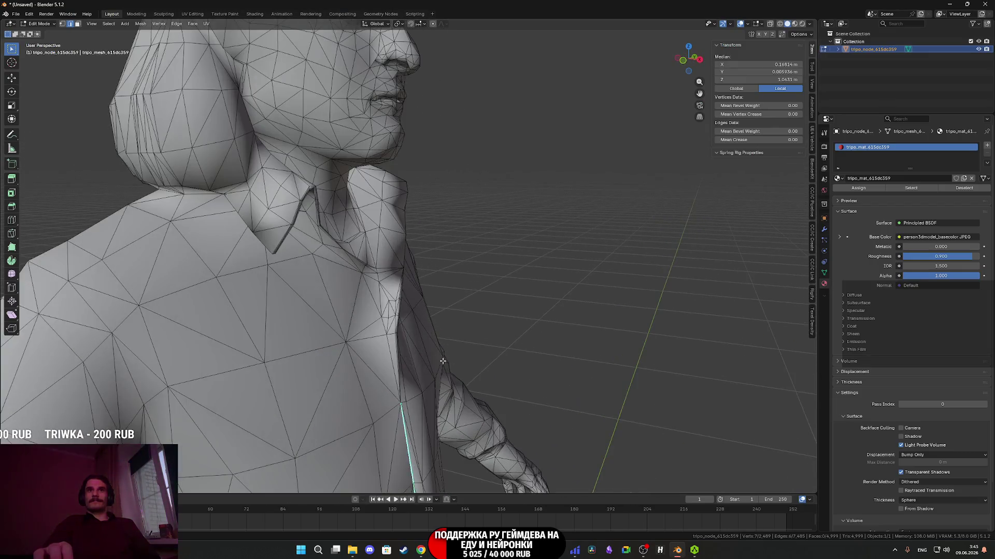
click(379, 391)
mouse_move(378, 392)
middle_down()
mouse_move(385, 369)
mouse_move(346, 342)
mouse_move(382, 368)
middle_up()
shift+click(348, 392)
shift+click(353, 357)
right_click(382, 369)
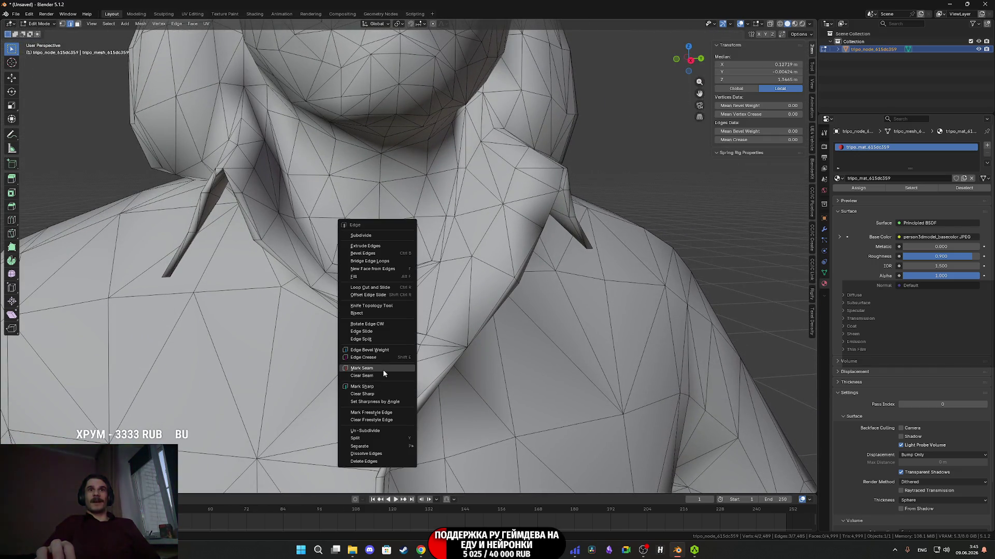
click(381, 369)
Mark the same collar edges as sharp
click(384, 371)
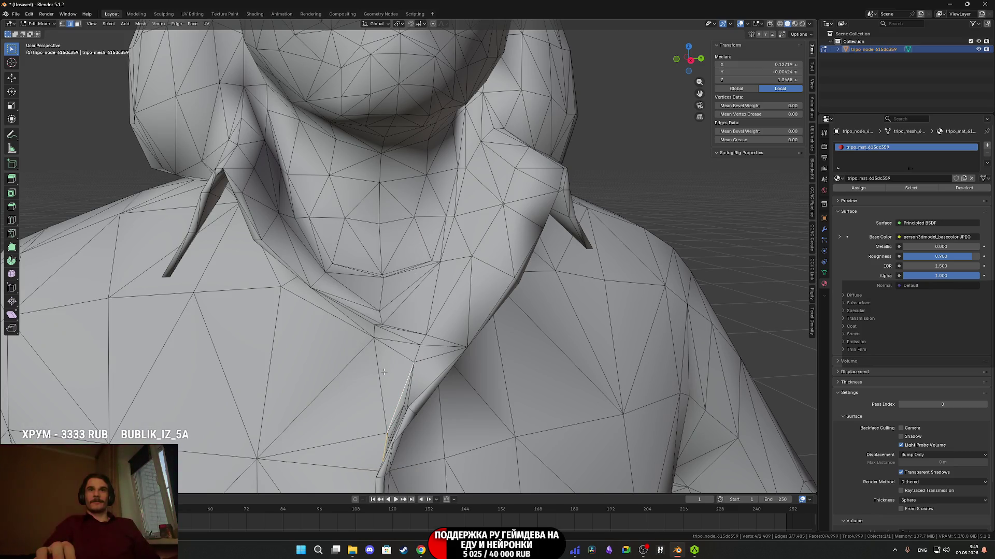
right_click(395, 388)
click(354, 410)
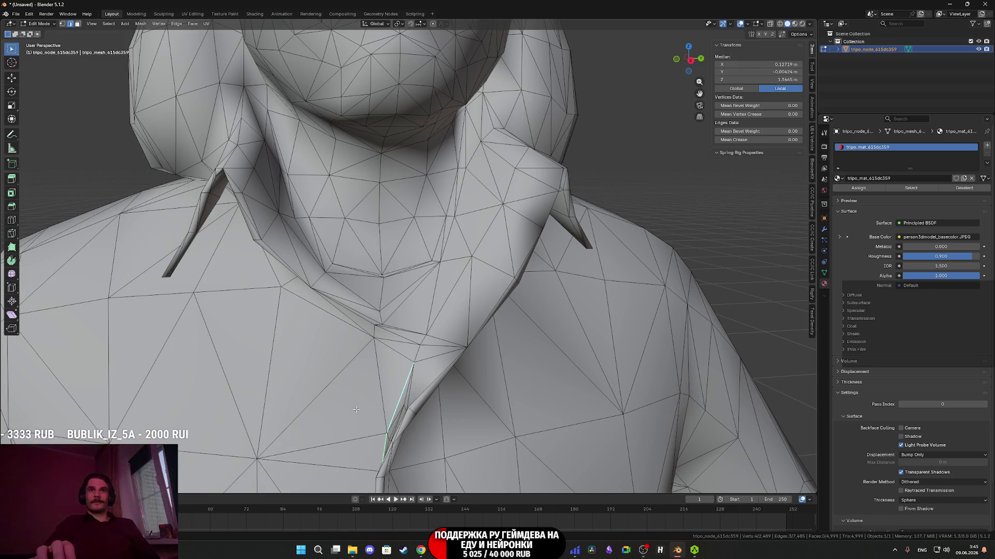
Preview the textured model, return to solid shading, and briefly check the surface in Object Mode
key(z)
click(416, 439)
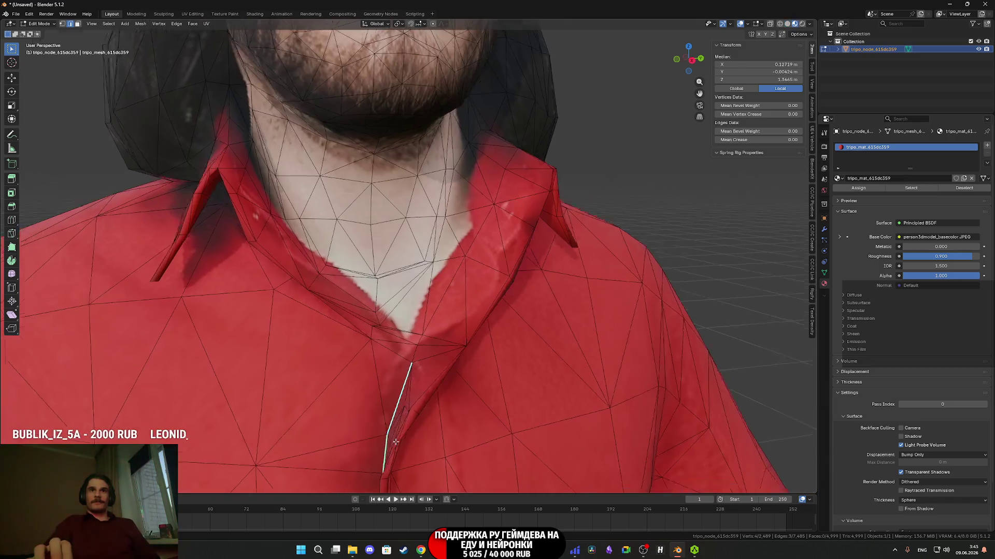
scroll(416, 440, down, 5)
key(z)
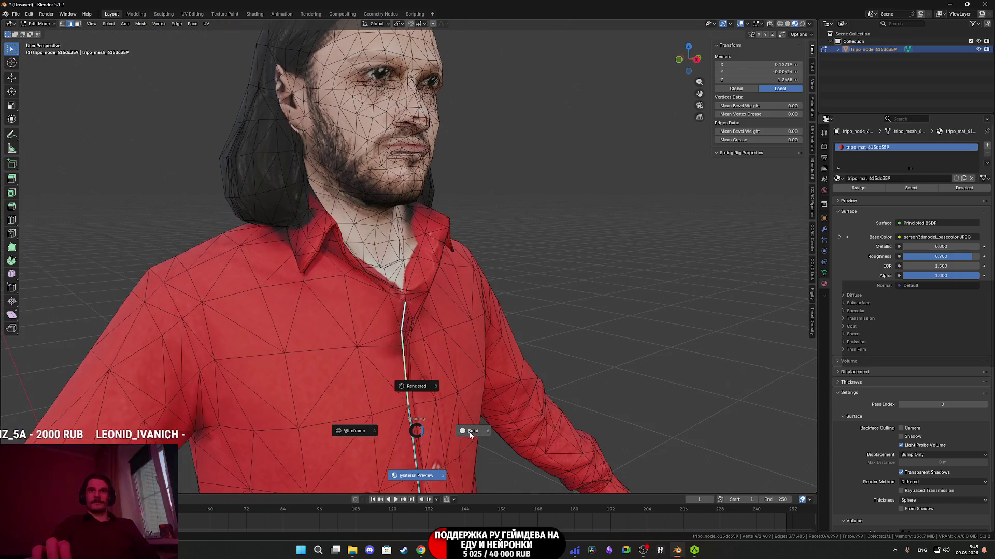
click(468, 432)
key(Tab)
mouse_move(469, 423)
middle_down()
mouse_move(459, 422)
mouse_move(496, 409)
mouse_move(470, 418)
middle_up()
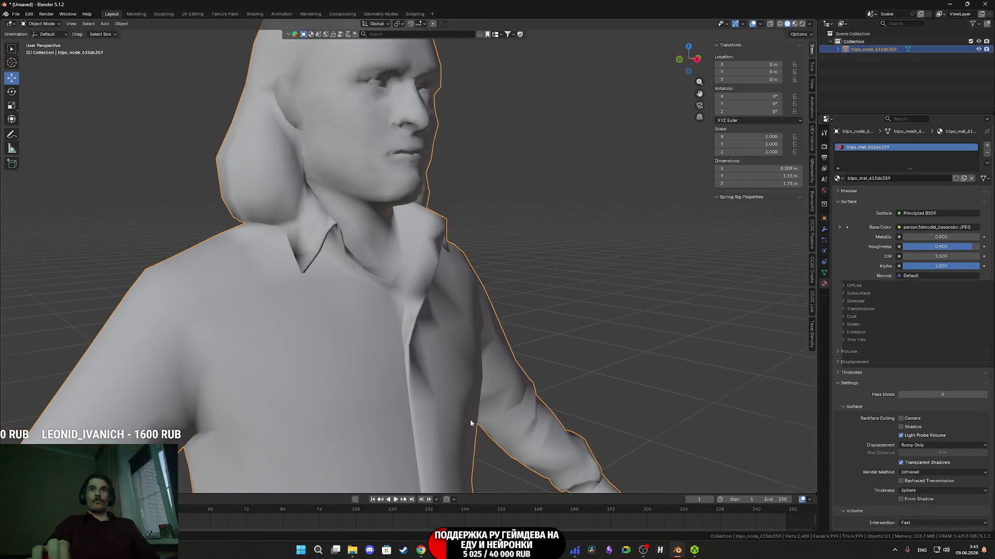
key(Tab)
scroll(413, 350, up, 8)
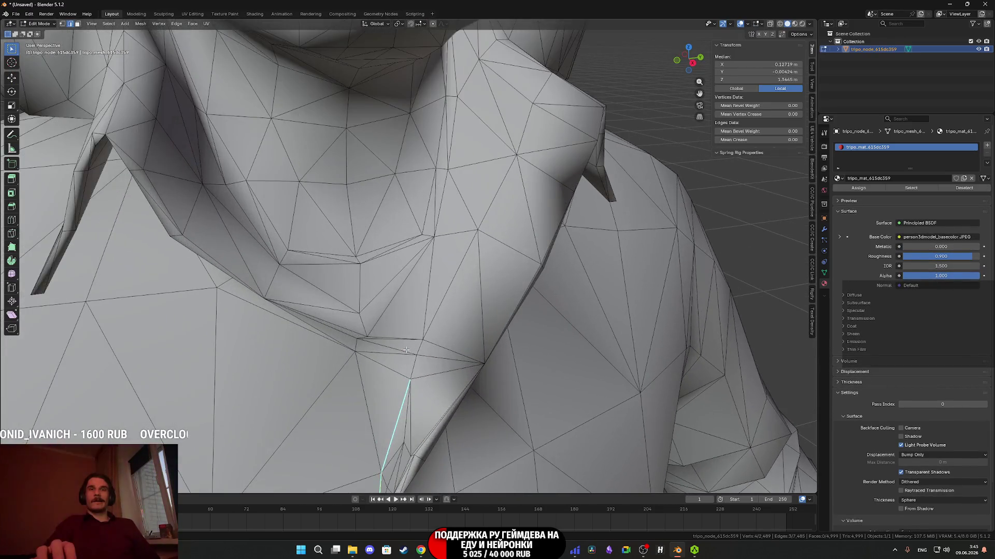
Inspect the collar shading in Object Mode with textured and solid views, then return to Edit Mode
key(Tab)
key(z)
scroll(508, 361, down, 3)
key(z)
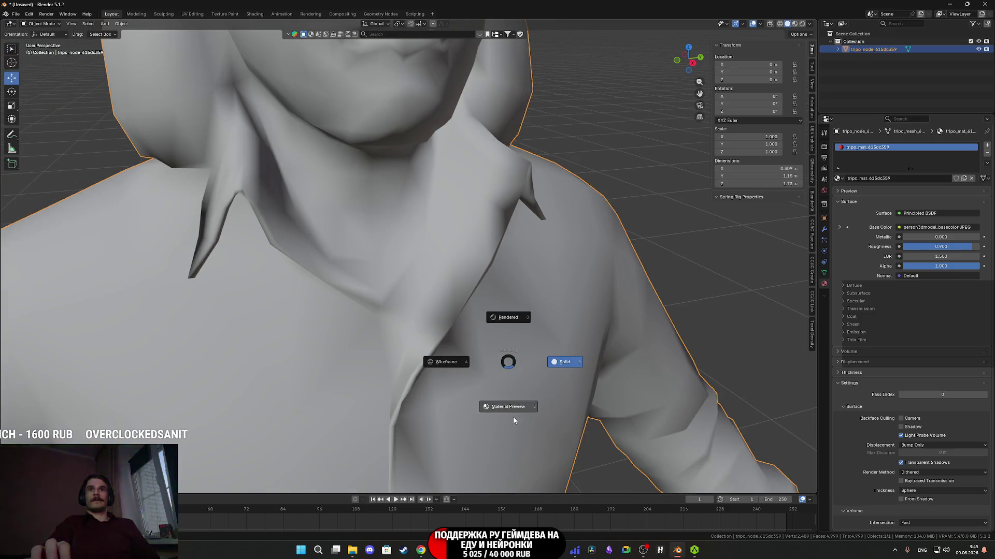
click(513, 406)
scroll(513, 404, down, 1)
key(z)
click(542, 391)
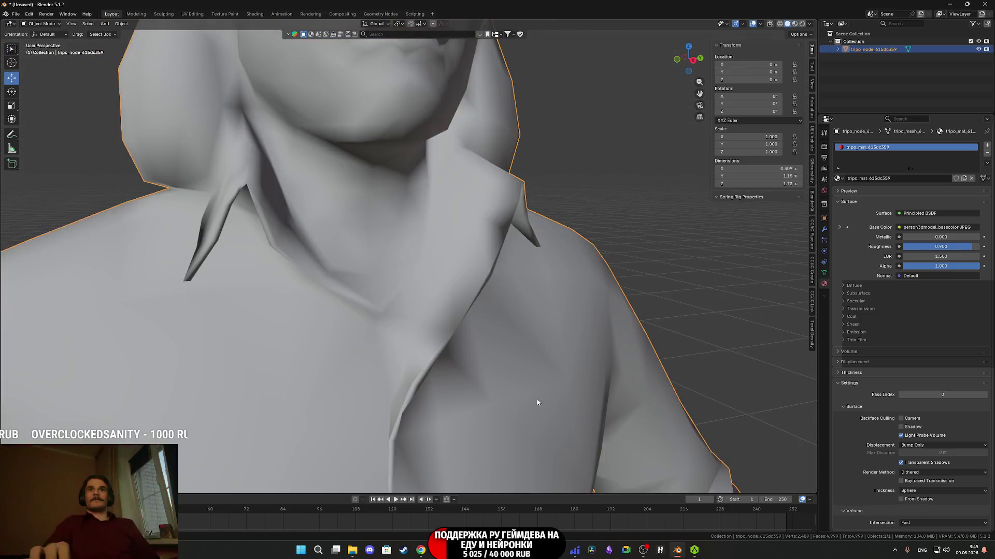
scroll(479, 391, down, 3)
scroll(451, 337, down, 5)
mouse_move(435, 349)
middle_down()
mouse_move(414, 331)
mouse_move(434, 295)
mouse_move(440, 329)
mouse_move(467, 333)
mouse_move(321, 338)
mouse_move(333, 339)
mouse_move(314, 360)
mouse_move(412, 302)
mouse_move(461, 251)
mouse_move(371, 263)
middle_up()
scroll(435, 295, up, 3)
key(Tab)
scroll(371, 332, up, 4)
scroll(334, 339, down, 3)
scroll(314, 361, down, 2)
scroll(315, 360, down, 3)
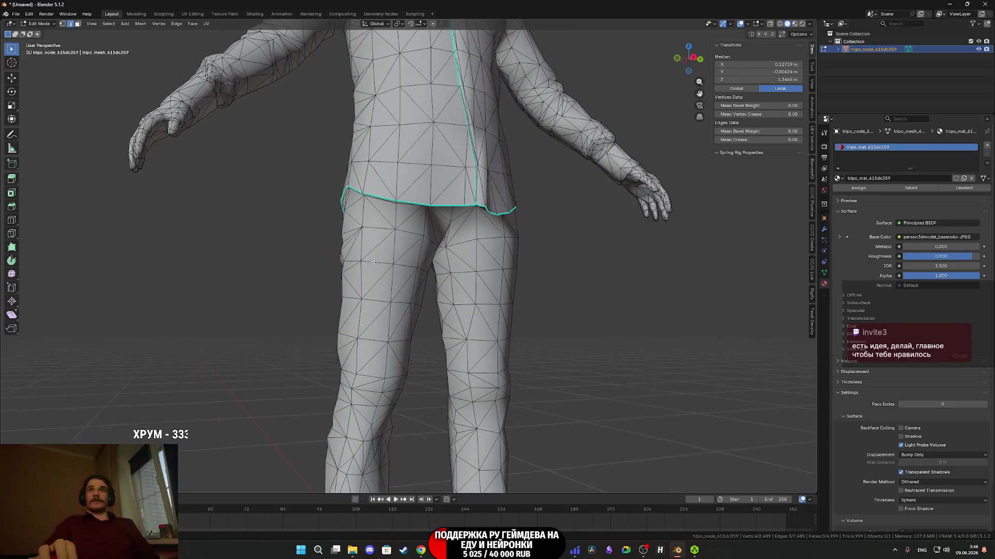
Start selecting the edges around the first trouser cuff at the ankle
scroll(371, 267, down, 2)
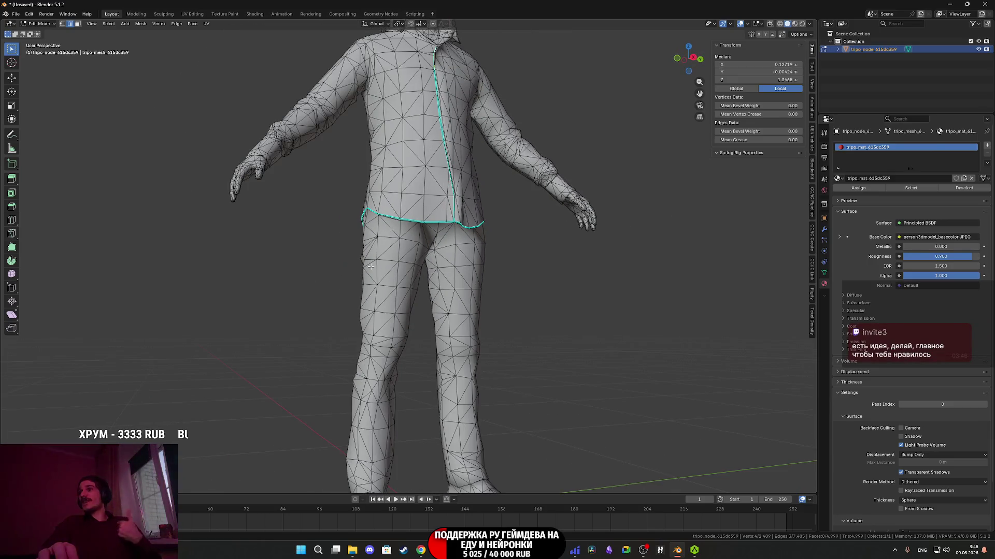
scroll(370, 265, down, 3)
middle_drag(403, 280, 426, 296)
scroll(427, 297, up, 10)
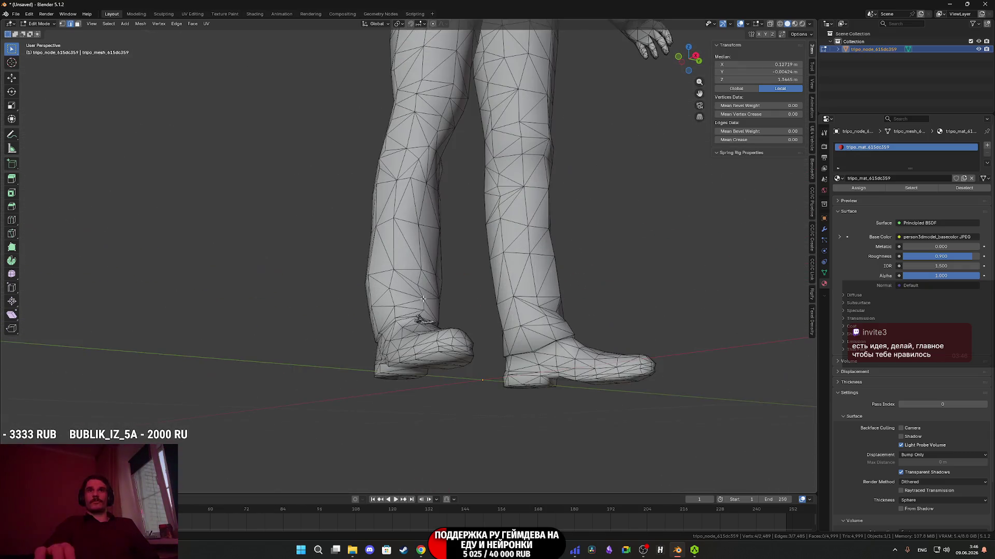
middle_drag(443, 363, 488, 369)
click(486, 379)
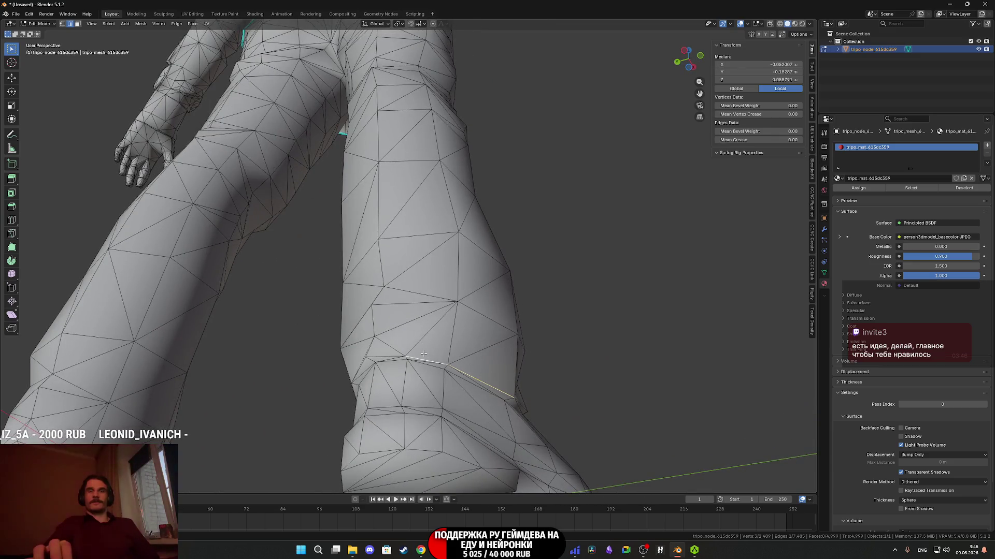
middle_drag(424, 353, 430, 346)
shift+click(495, 397)
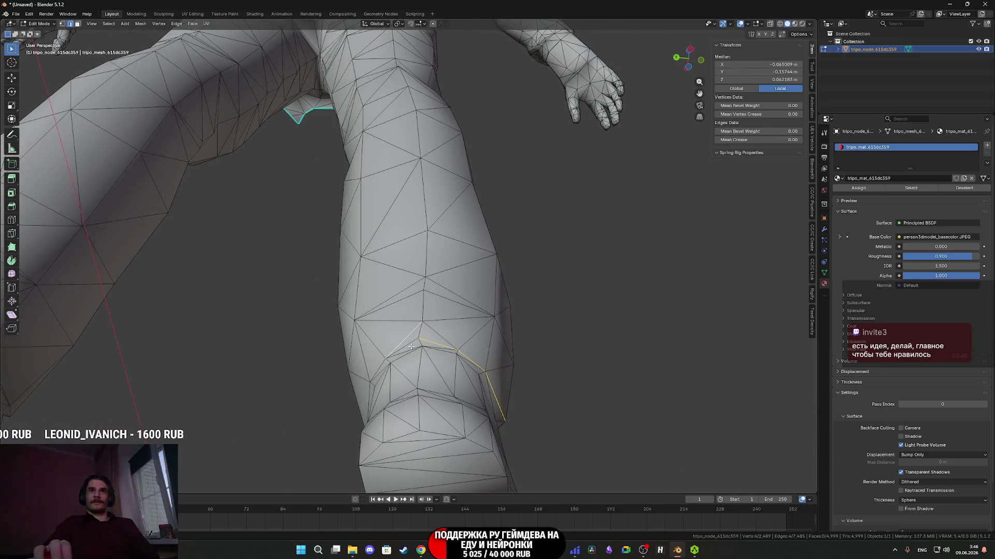
shift+click(410, 345)
Complete the first cuff's edge loop and mark it sharp
mouse_move(410, 345)
middle_down()
mouse_move(476, 345)
mouse_move(447, 371)
mouse_move(387, 375)
mouse_move(418, 354)
middle_up()
shift+click(458, 370)
shift+click(453, 371)
shift+click(446, 351)
shift+click(370, 366)
right_click(371, 367)
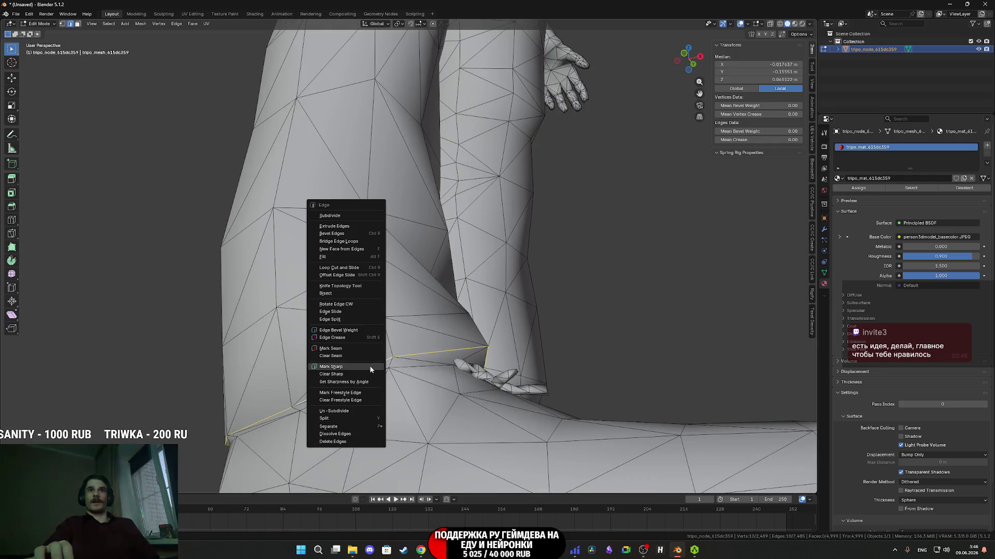
click(330, 366)
Select edges on the other trouser cuff and mark them sharp
mouse_move(370, 368)
middle_down()
mouse_move(299, 380)
mouse_move(421, 387)
mouse_move(444, 354)
mouse_move(387, 301)
middle_up()
click(422, 388)
shift+click(412, 389)
shift+click(381, 237)
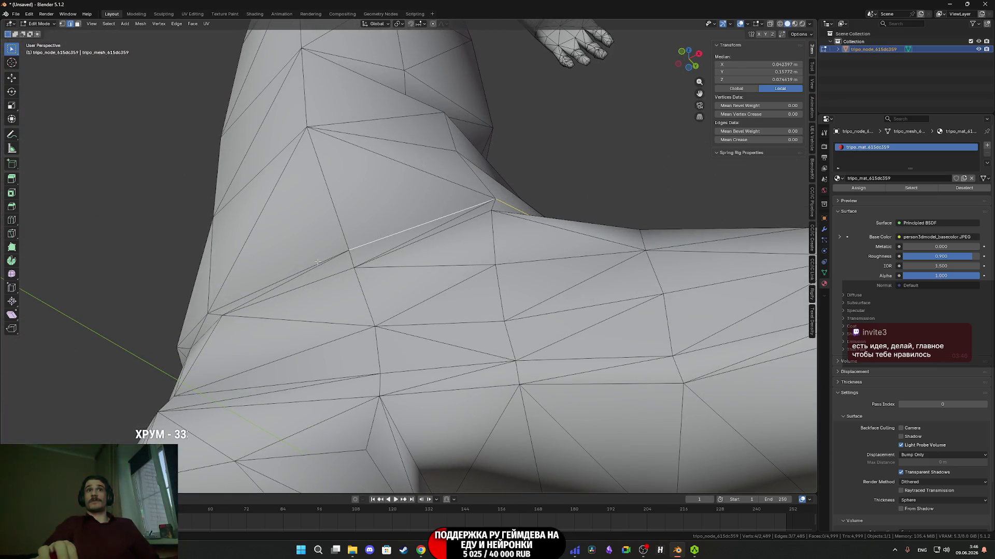
shift+click(294, 275)
middle_drag(294, 275, 548, 299)
right_click(378, 284)
click(380, 281)
Select the remaining cuff edges and mark them sharp via Ctrl+E
click(413, 280)
shift+click(365, 276)
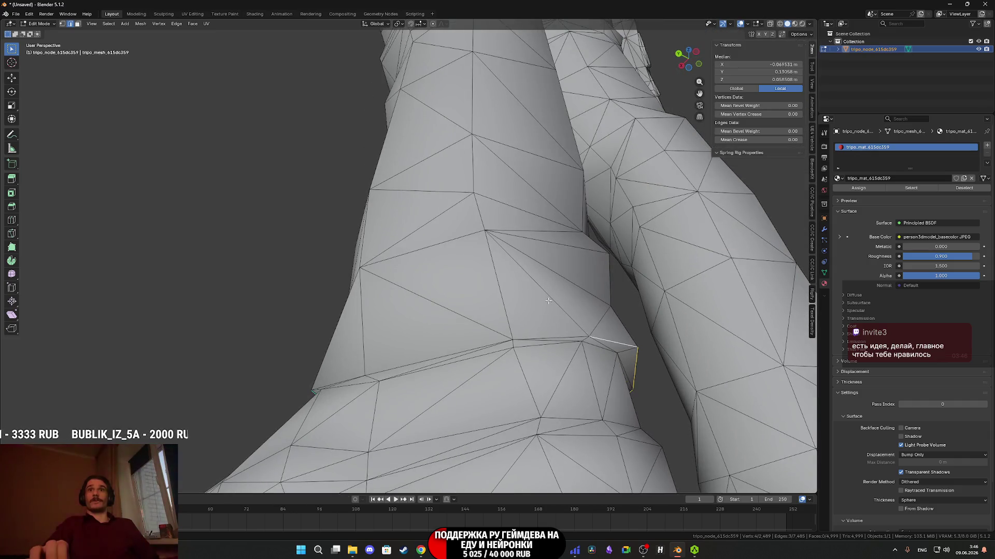
shift+click(562, 337)
shift+click(439, 358)
middle_drag(440, 358, 364, 330)
shift+click(364, 330)
key(ctrl+e)
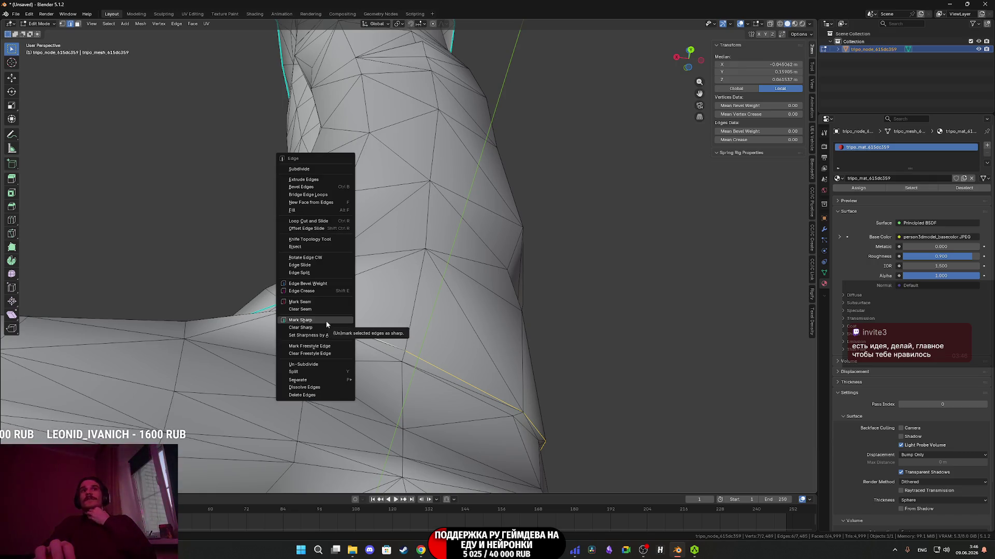
click(327, 321)
Orbit and zoom to a front view to review both marked trouser hems
mouse_move(326, 321)
middle_down()
mouse_move(443, 350)
mouse_move(437, 329)
mouse_move(440, 360)
mouse_move(332, 311)
mouse_move(325, 286)
middle_up()
scroll(443, 350, down, 6)
scroll(439, 360, down, 4)
scroll(328, 310, up, 5)
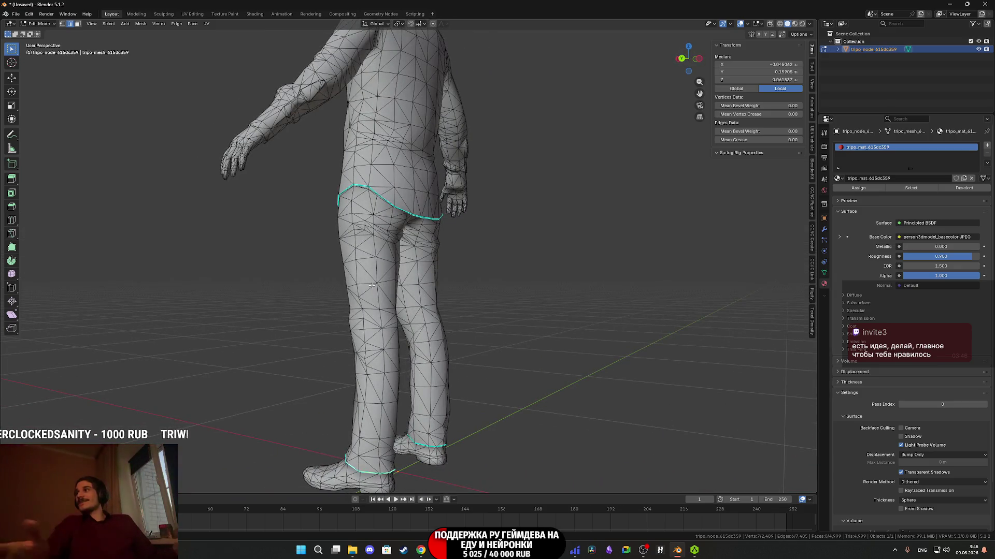
mouse_move(373, 236)
middle_down()
mouse_move(466, 228)
mouse_move(462, 313)
mouse_move(453, 282)
mouse_move(430, 316)
middle_up()
scroll(466, 228, down, 3)
scroll(463, 313, up, 3)
scroll(440, 303, down, 3)
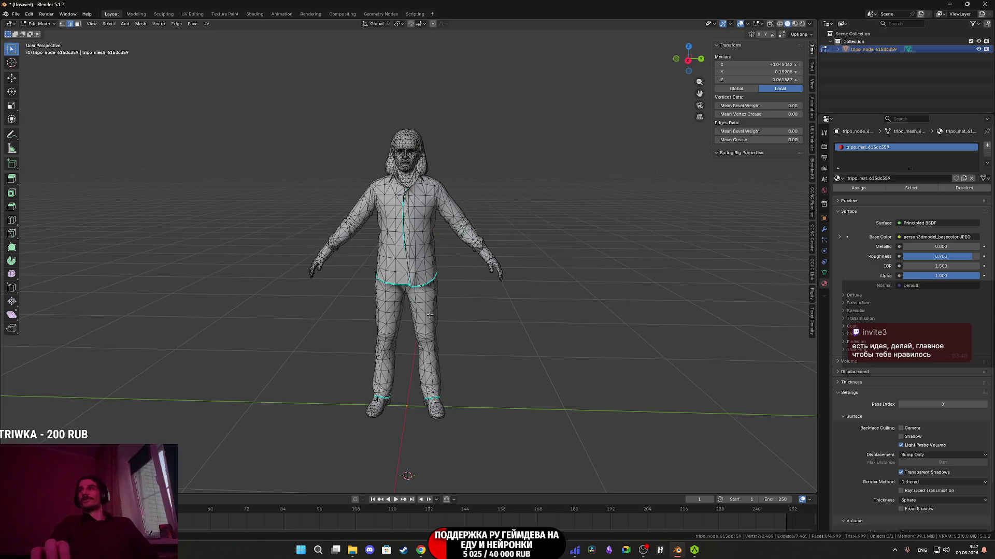
Orbit and zoom around the character's upper body, head, face and collar
scroll(430, 315, up, 10)
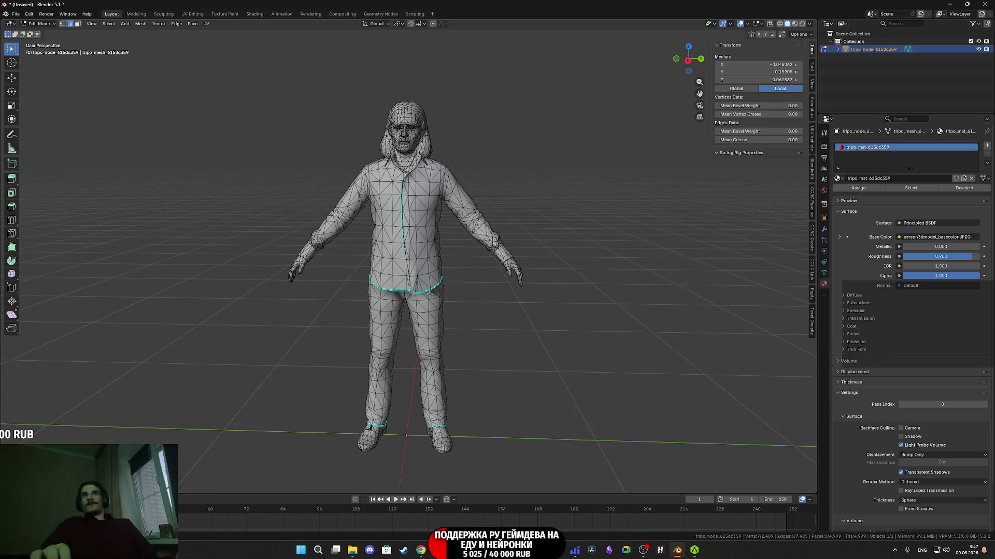
scroll(425, 279, down, 6)
scroll(425, 279, down, 3)
mouse_move(424, 279)
middle_down()
mouse_move(395, 355)
mouse_move(393, 326)
middle_up()
scroll(395, 355, up, 3)
scroll(395, 355, up, 3)
scroll(393, 326, down, 3)
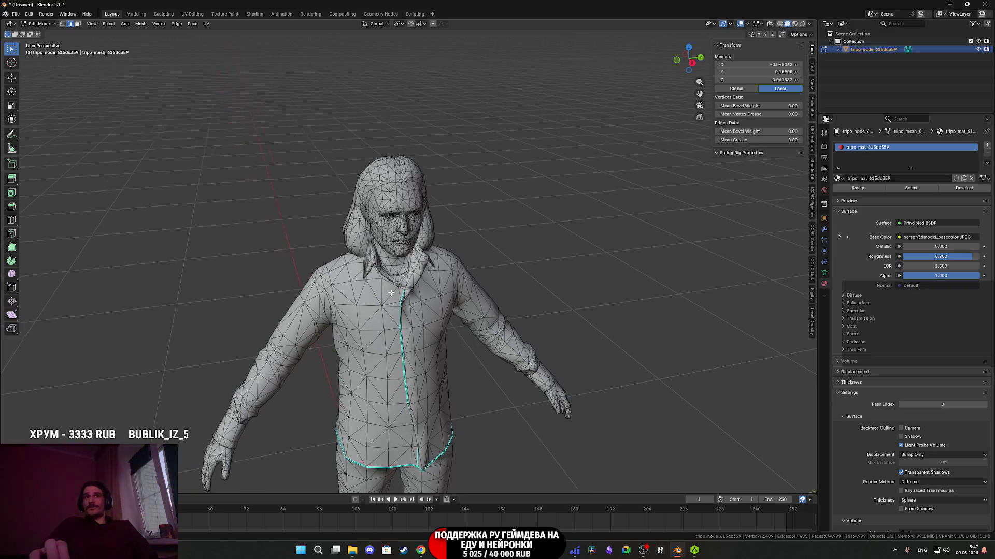
scroll(394, 298, up, 5)
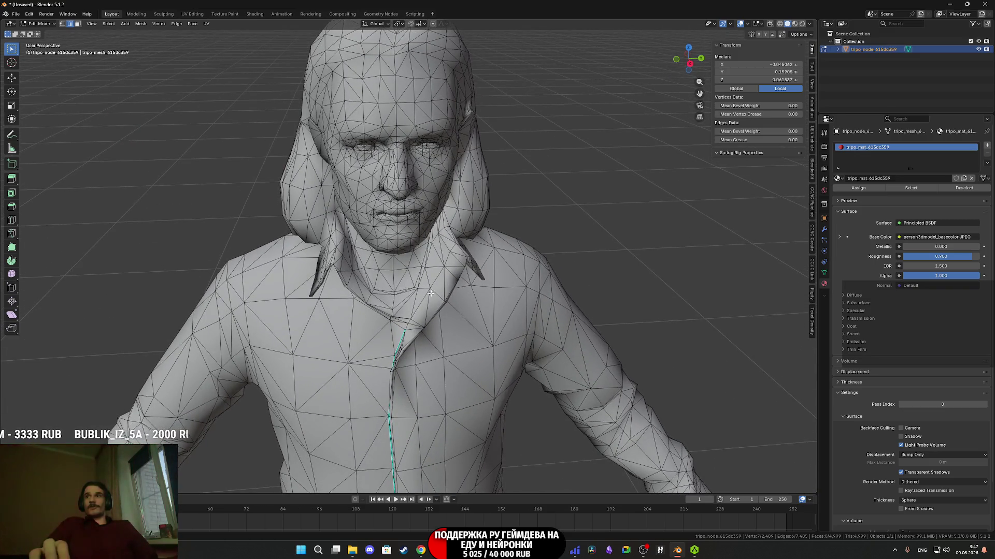
scroll(437, 294, down, 2)
scroll(437, 293, up, 5)
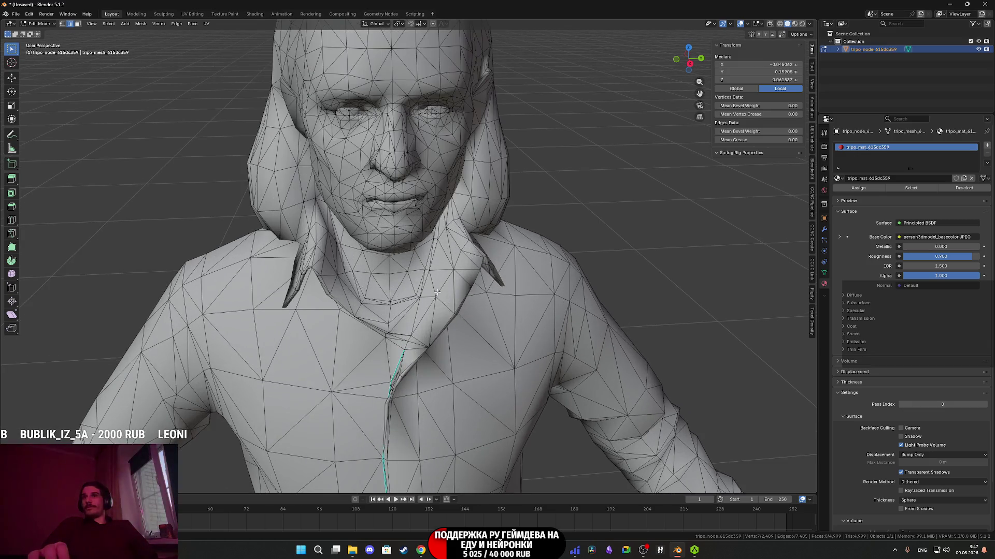
mouse_move(437, 272)
middle_down()
mouse_move(399, 275)
mouse_move(458, 275)
middle_up()
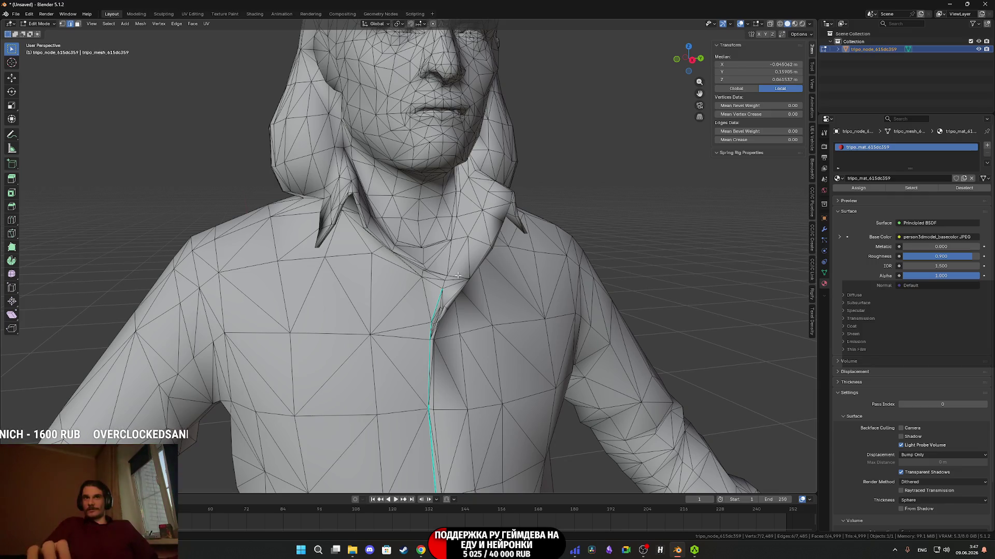
scroll(458, 275, down, 3)
middle_drag(458, 275, 441, 287)
scroll(427, 302, up, 3)
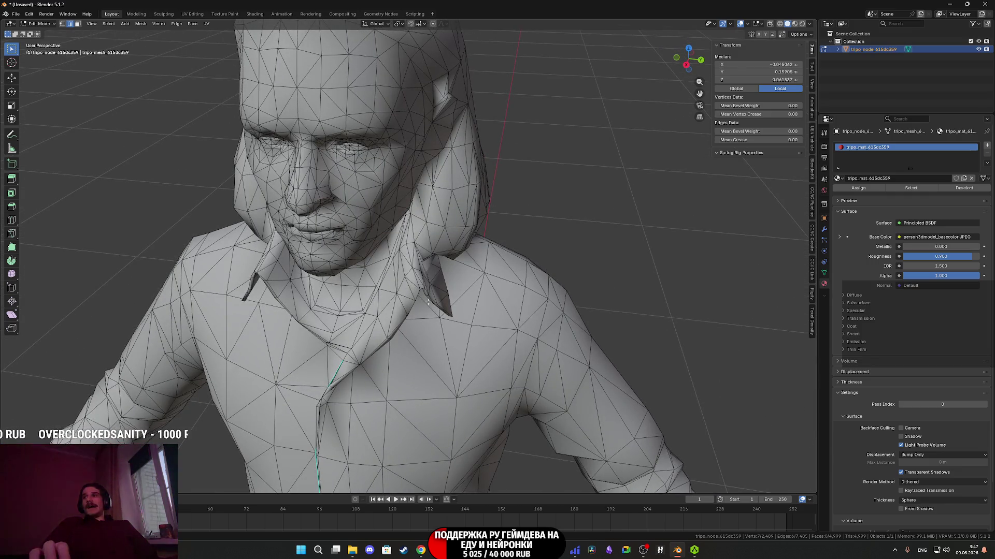
scroll(427, 302, down, 2)
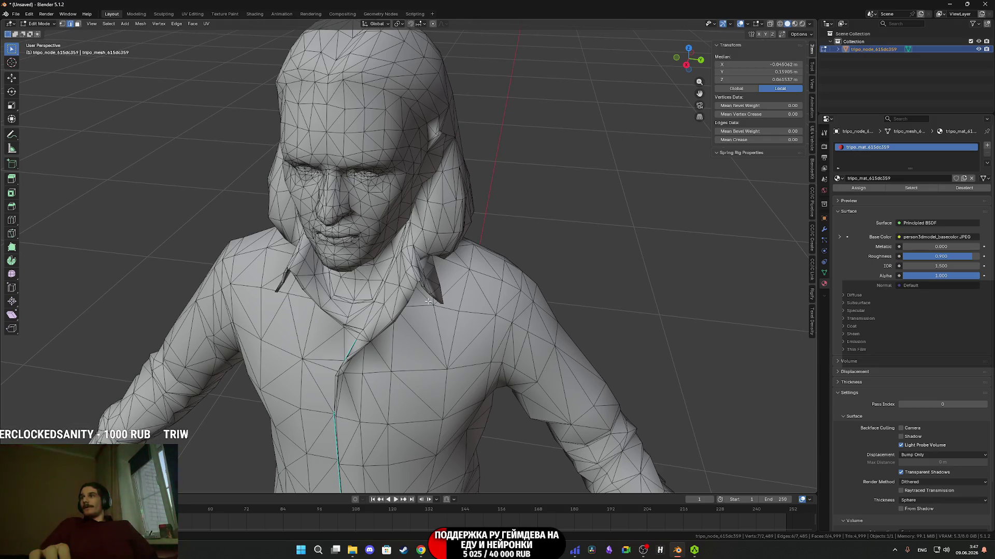
scroll(427, 298, down, 2)
Move to a front, then three-quarter view of the upper body, zooming in on the forearm
middle_drag(427, 299, 432, 273)
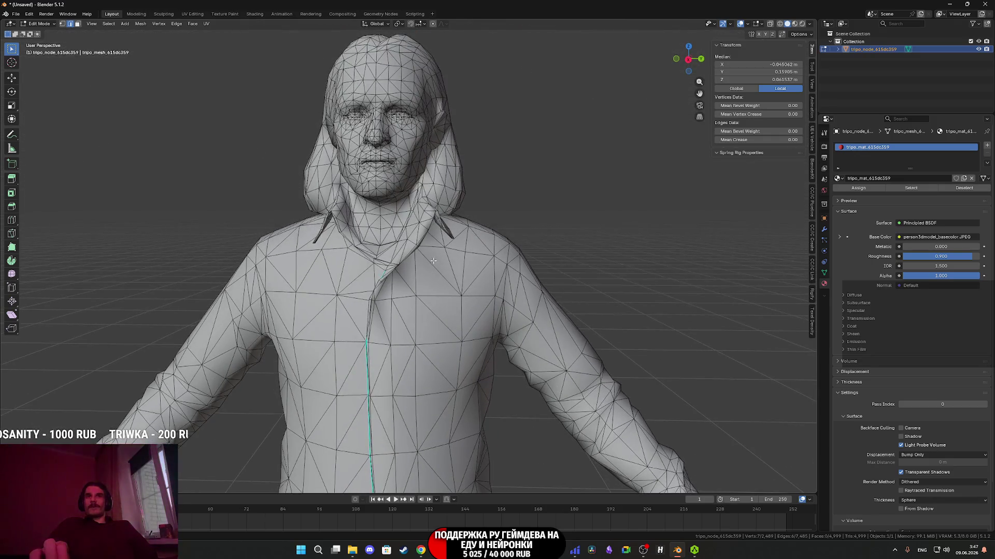
scroll(432, 272, up, 1)
scroll(431, 273, up, 2)
scroll(431, 272, down, 2)
mouse_move(433, 276)
middle_down()
mouse_move(394, 269)
mouse_move(417, 210)
mouse_move(419, 321)
mouse_move(427, 292)
mouse_move(332, 323)
mouse_move(393, 306)
middle_up()
scroll(394, 270, down, 2)
scroll(417, 316, up, 5)
scroll(394, 293, up, 5)
scroll(366, 304, up, 6)
scroll(429, 317, up, 3)
Select the edge loop around the forearm and mark it sharp
click(535, 372)
middle_drag(535, 372, 484, 243)
ctrl+click(540, 311)
mouse_move(540, 311)
middle_down()
mouse_move(451, 225)
mouse_move(316, 336)
middle_up()
ctrl+click(372, 273)
mouse_move(371, 273)
middle_down()
mouse_move(359, 297)
mouse_move(466, 297)
mouse_move(438, 274)
mouse_move(470, 273)
mouse_move(440, 271)
mouse_move(323, 366)
mouse_move(239, 368)
mouse_move(493, 247)
mouse_move(266, 358)
mouse_move(506, 265)
mouse_move(354, 237)
mouse_move(413, 234)
middle_up()
click(356, 300)
Begin selecting the edge loop around the wrist
scroll(435, 272, up, 5)
click(363, 240)
scroll(354, 238, down, 2)
shift+click(365, 233)
shift+click(419, 243)
shift+click(452, 269)
mouse_move(452, 269)
middle_down()
mouse_move(456, 246)
mouse_move(416, 216)
mouse_move(361, 231)
middle_up()
Complete the wrist edge loop and mark it sharp
shift+click(457, 250)
shift+click(484, 273)
shift+click(417, 216)
shift+click(362, 231)
right_click(398, 202)
click(396, 203)
View the marked wrist and return to Object Mode
mouse_move(396, 203)
middle_down()
mouse_move(373, 250)
mouse_move(405, 310)
mouse_move(494, 281)
mouse_move(423, 325)
mouse_move(451, 297)
middle_up()
scroll(406, 310, down, 3)
key(Tab)
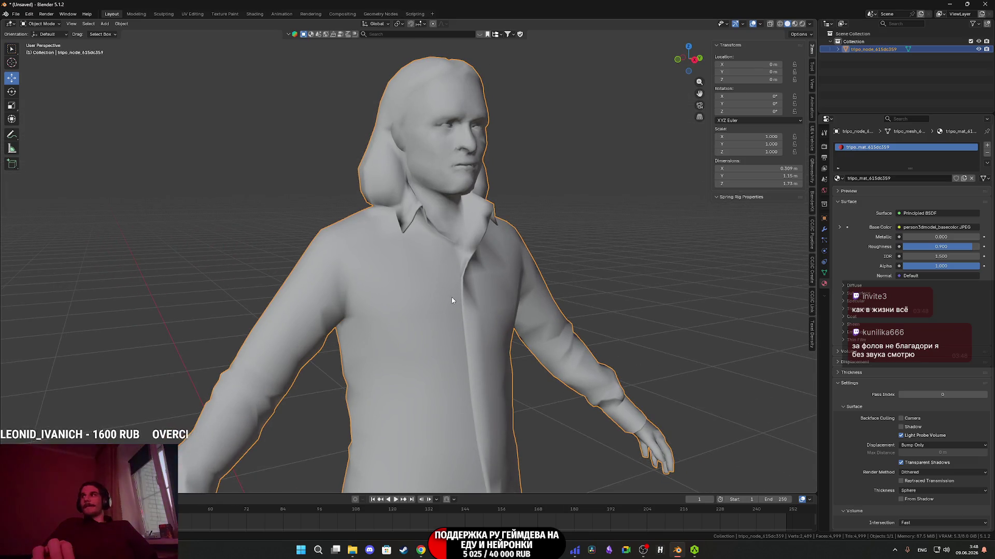
Orbit to a frontal view, preview the textures in Material Preview, then return to Solid shading
scroll(446, 293, up, 2)
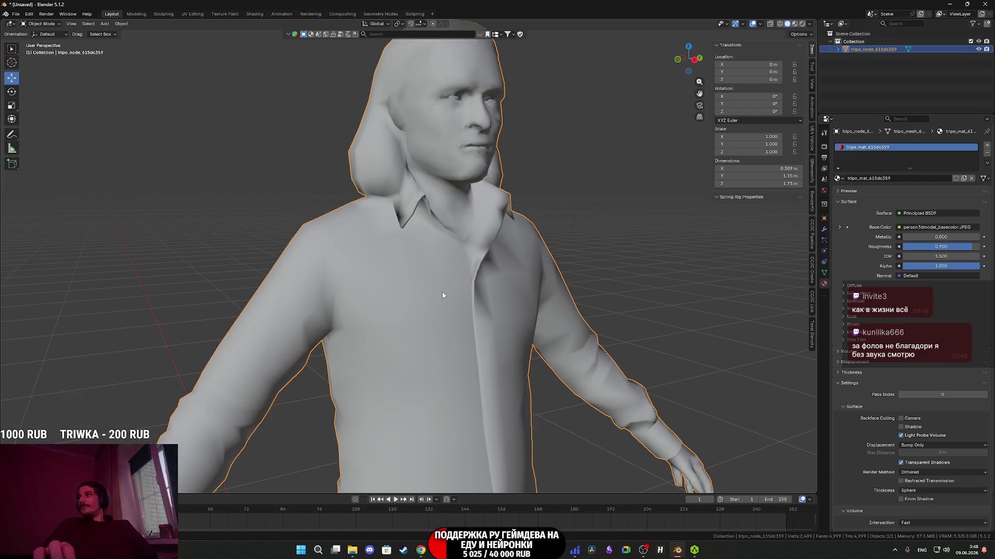
scroll(510, 318, down, 5)
middle_drag(433, 304, 417, 338)
scroll(417, 338, up, 8)
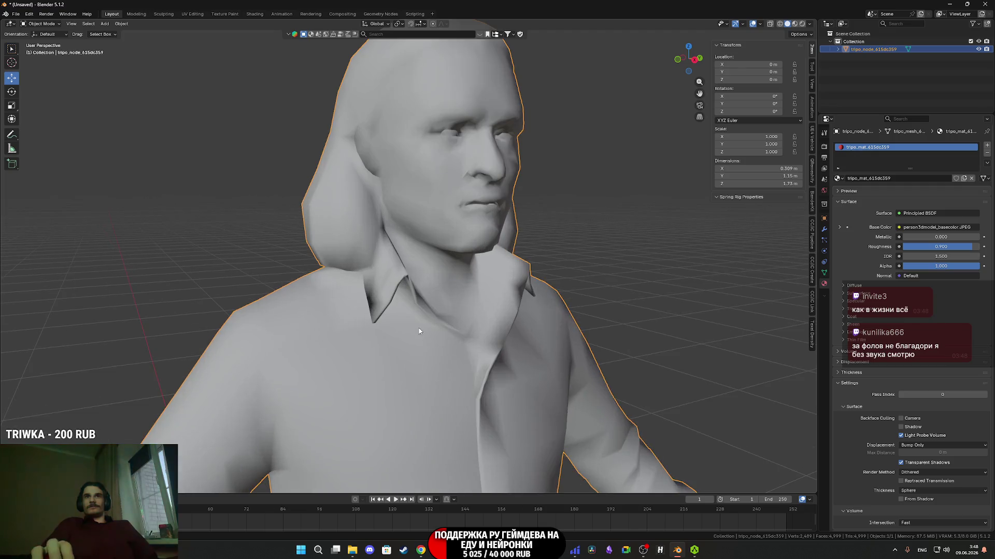
scroll(399, 327, down, 3)
key(z)
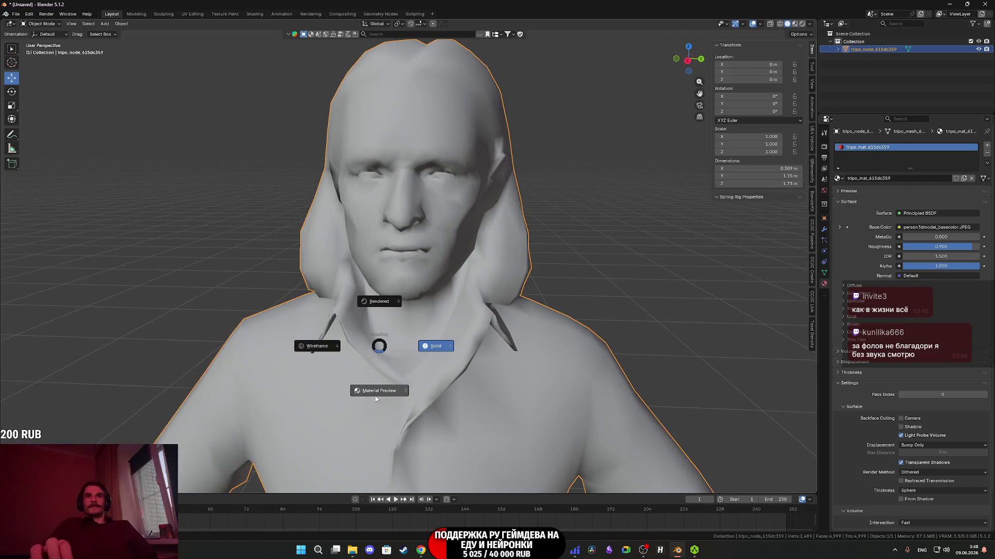
click(402, 389)
scroll(410, 342, down, 3)
key(z)
click(474, 313)
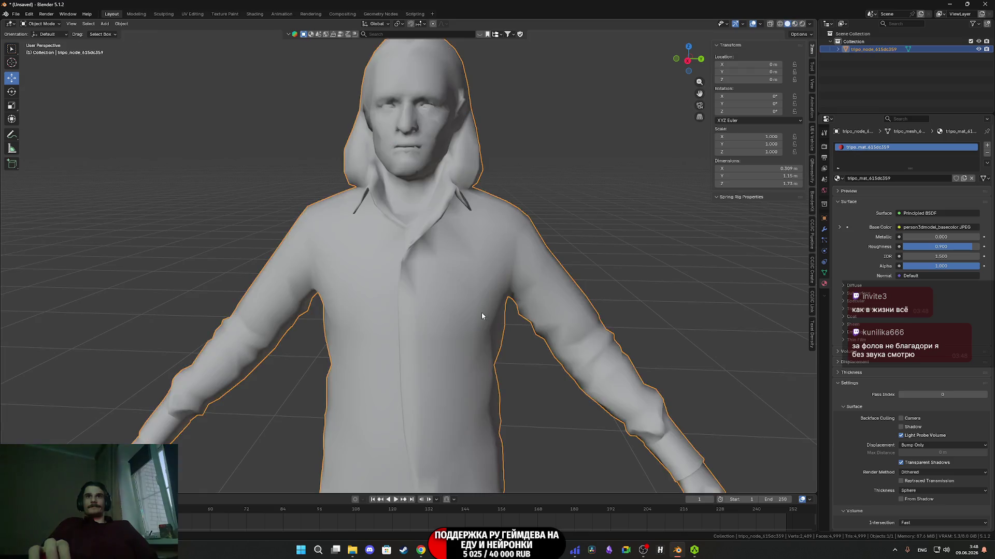
Orbit around the head close-up and show the character's modifier properties
scroll(481, 311, down, 3)
scroll(453, 340, up, 8)
mouse_move(453, 339)
middle_down()
mouse_move(452, 306)
mouse_move(436, 312)
mouse_move(506, 327)
mouse_move(404, 291)
mouse_move(364, 309)
mouse_move(443, 284)
middle_up()
scroll(450, 326, up, 3)
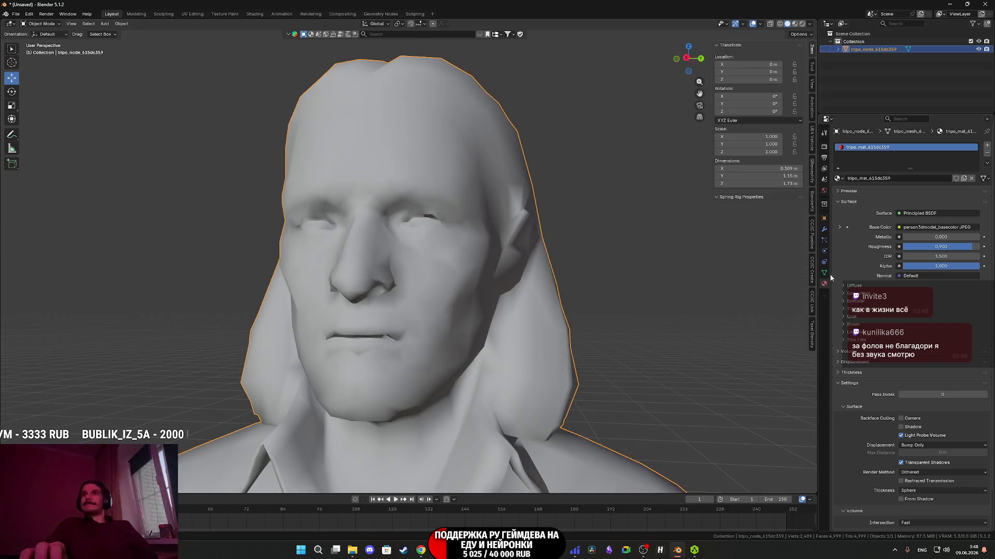
click(824, 229)
Add a Weighted Normal modifier with Corner Angle weighting and Keep Sharp enabled
click(874, 146)
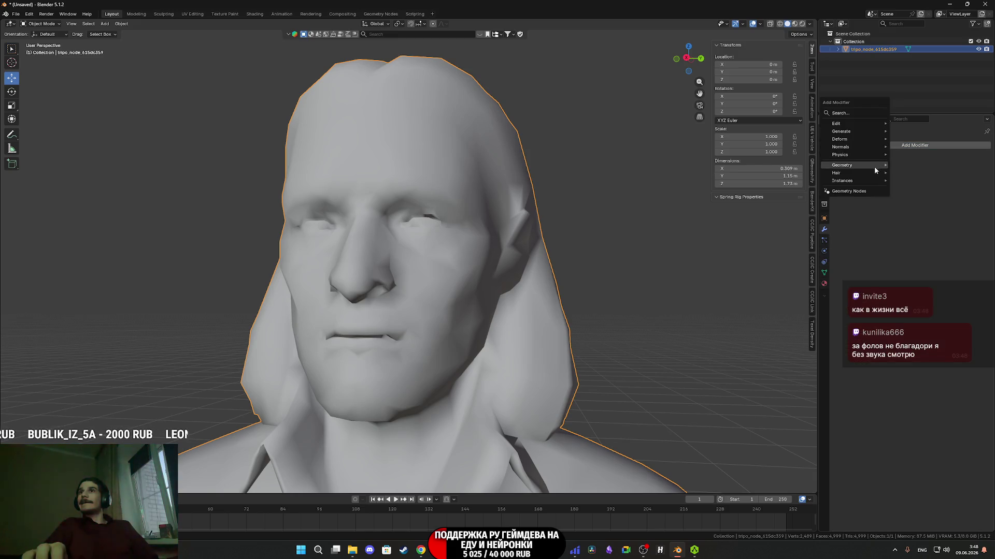
mouse_move(850, 147)
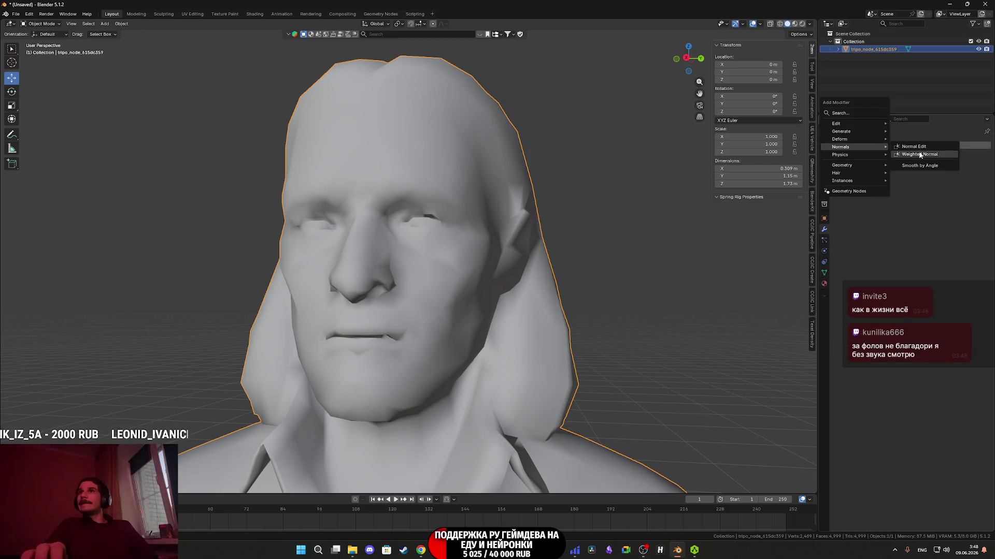
click(921, 154)
click(928, 169)
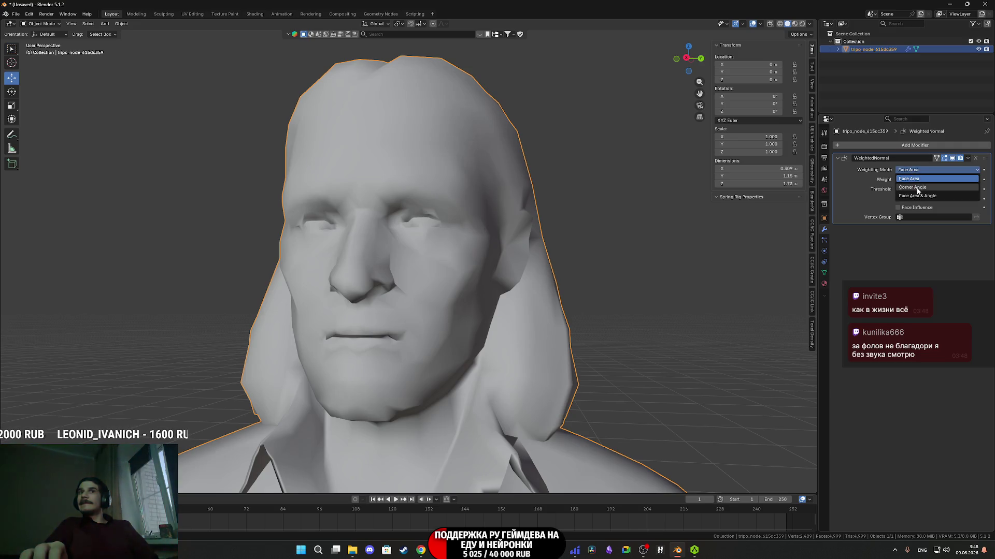
click(920, 181)
click(912, 199)
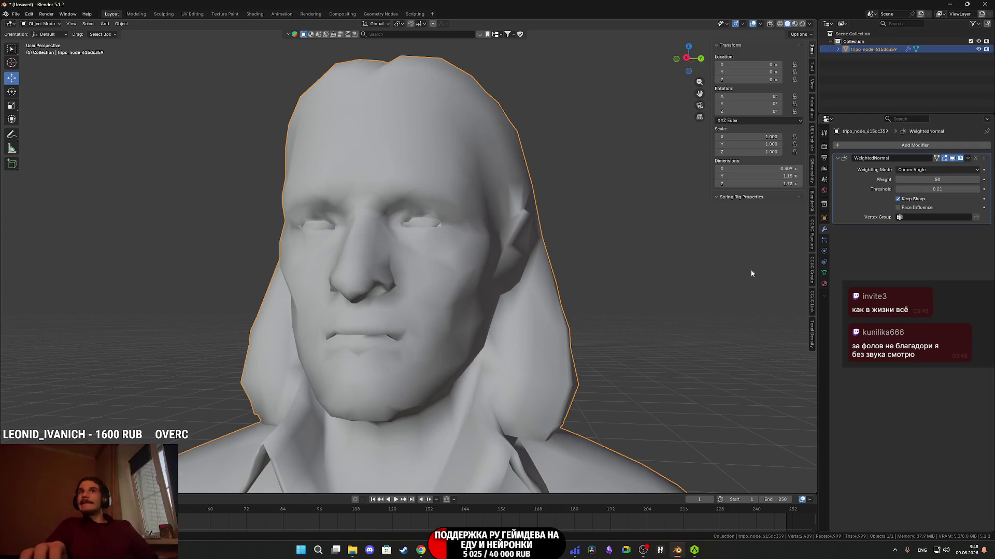
scroll(491, 370, down, 3)
mouse_move(491, 368)
middle_down()
mouse_move(469, 297)
mouse_move(362, 207)
middle_up()
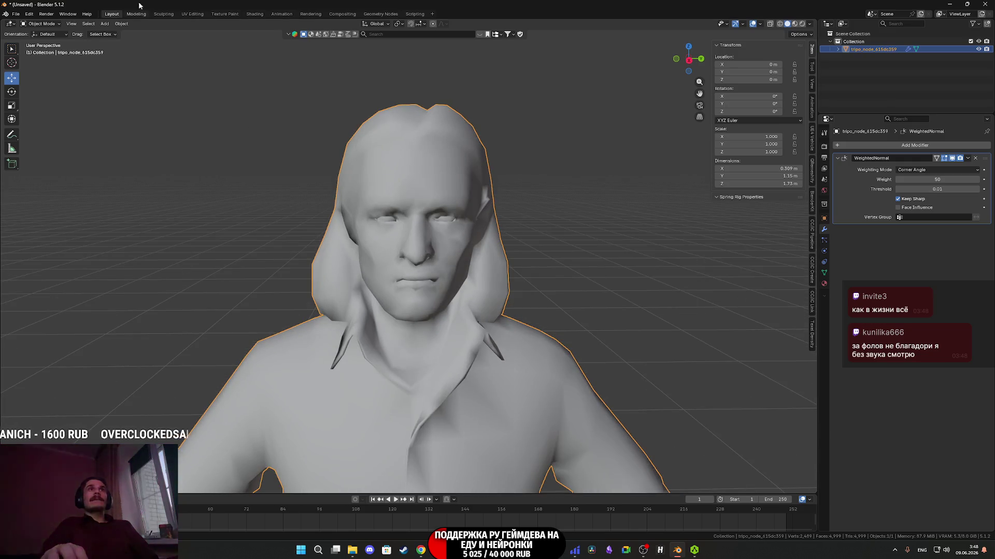
In Edit Mode with face selection, select faces near the eyes and on the cheek
key(Tab)
scroll(423, 220, up, 5)
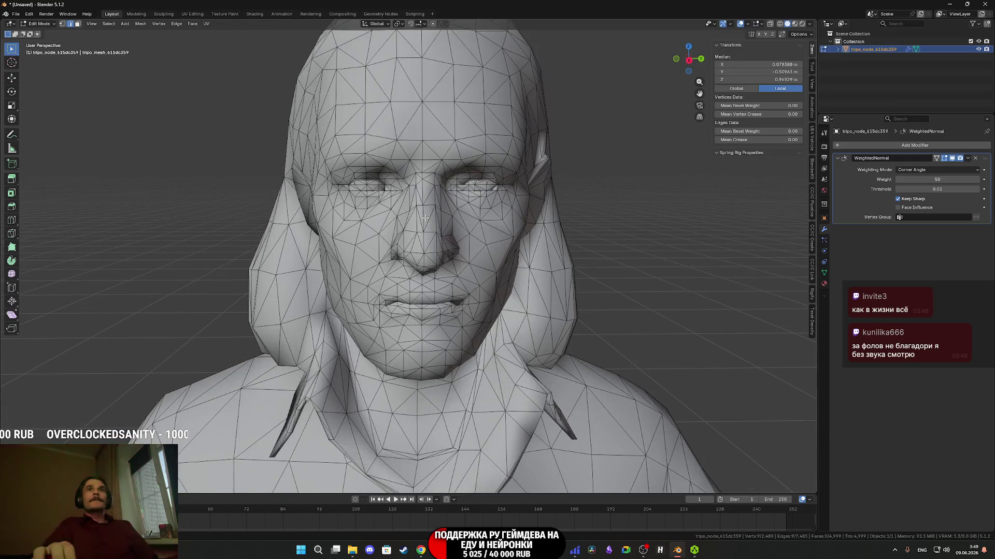
click(339, 137)
key(3)
click(352, 142)
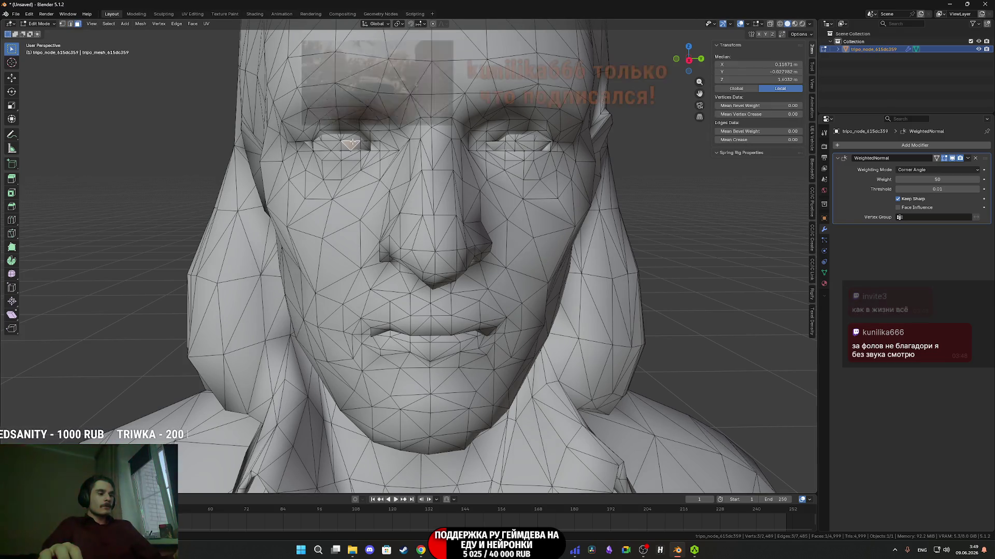
key(ctrl+l)
key(ctrl+z)
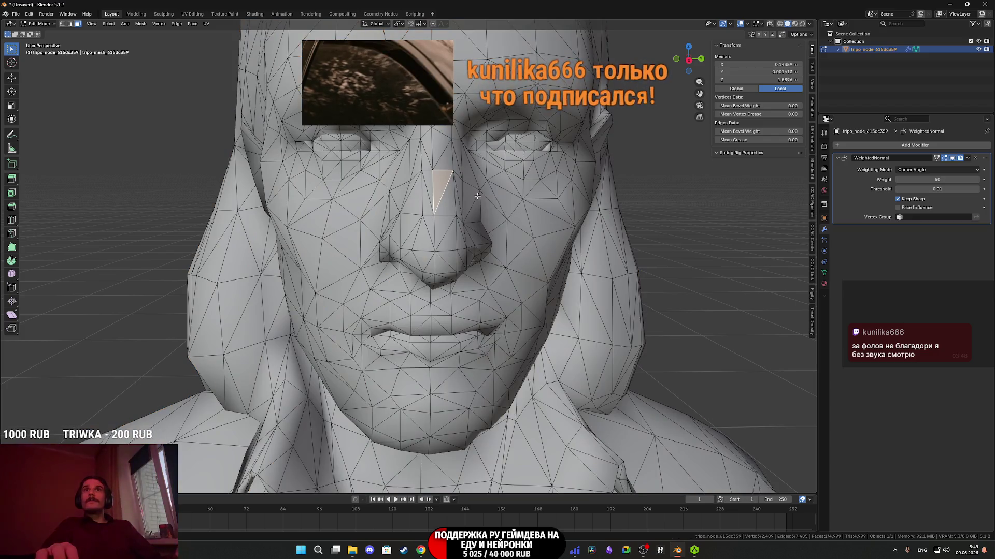
middle_drag(366, 148, 394, 150)
click(545, 156)
mouse_move(545, 156)
middle_down()
mouse_move(546, 253)
mouse_move(620, 322)
mouse_move(417, 328)
mouse_move(415, 380)
mouse_move(432, 327)
mouse_move(424, 306)
middle_up()
key(ctrl+l)
click(546, 252)
Check the smoothed shading in Material Preview, return to Solid, and go back to Object Mode
scroll(432, 326, down, 10)
scroll(400, 341, down, 8)
scroll(462, 341, up, 10)
scroll(463, 341, down, 5)
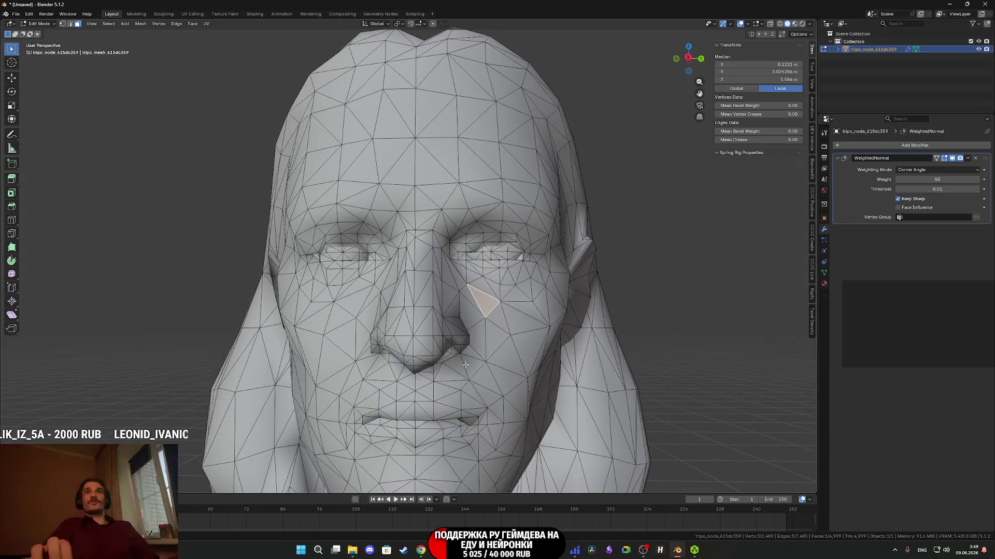
middle_drag(463, 340, 433, 300)
key(z)
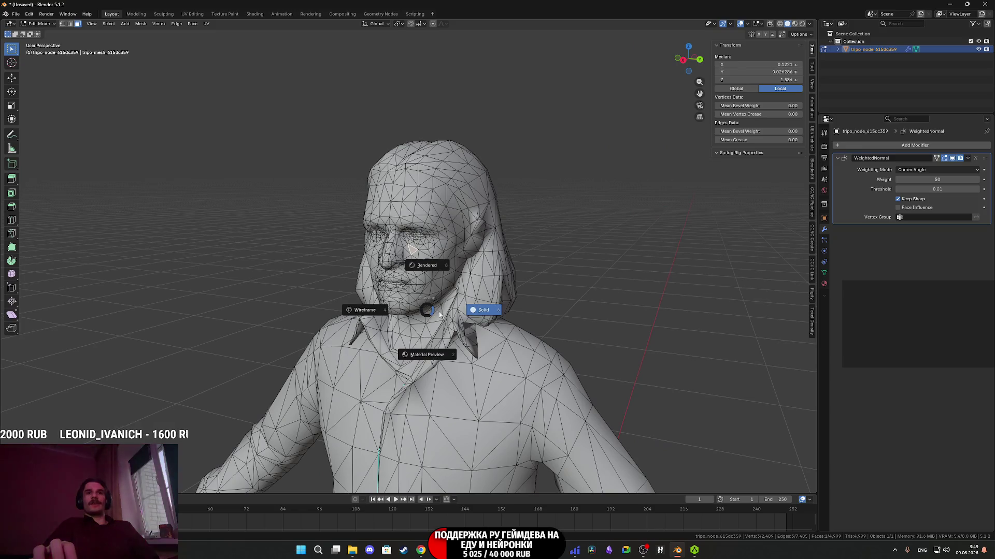
click(428, 356)
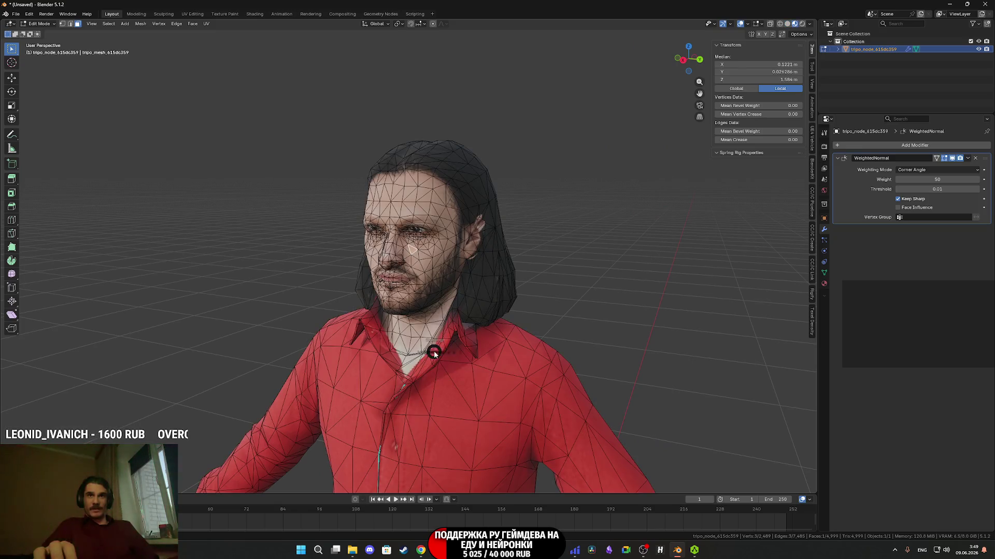
key(z)
click(534, 348)
key(Tab)
Orbit around the bust to check the front view and side profile
middle_drag(518, 335, 529, 367)
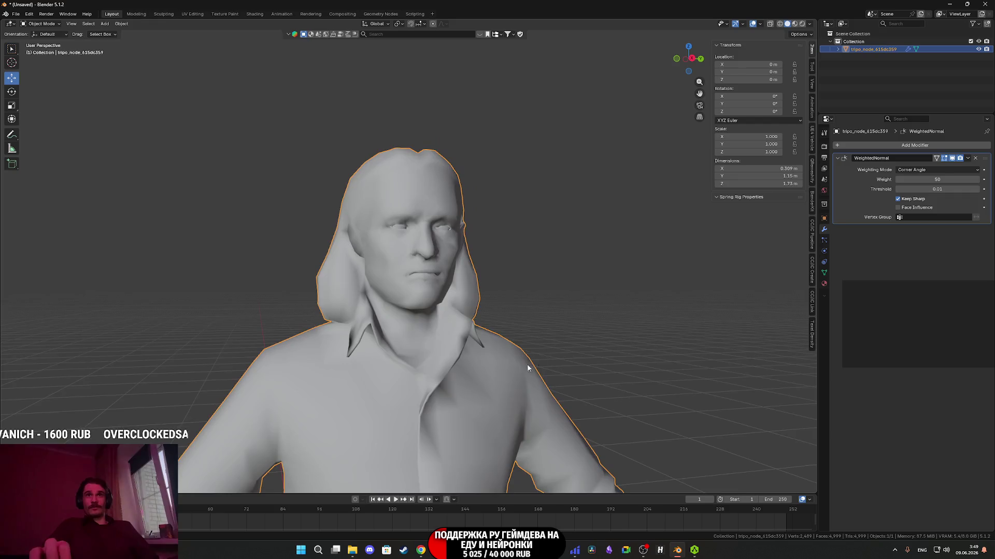
scroll(529, 367, down, 3)
middle_drag(492, 294, 444, 303)
scroll(464, 338, up, 5)
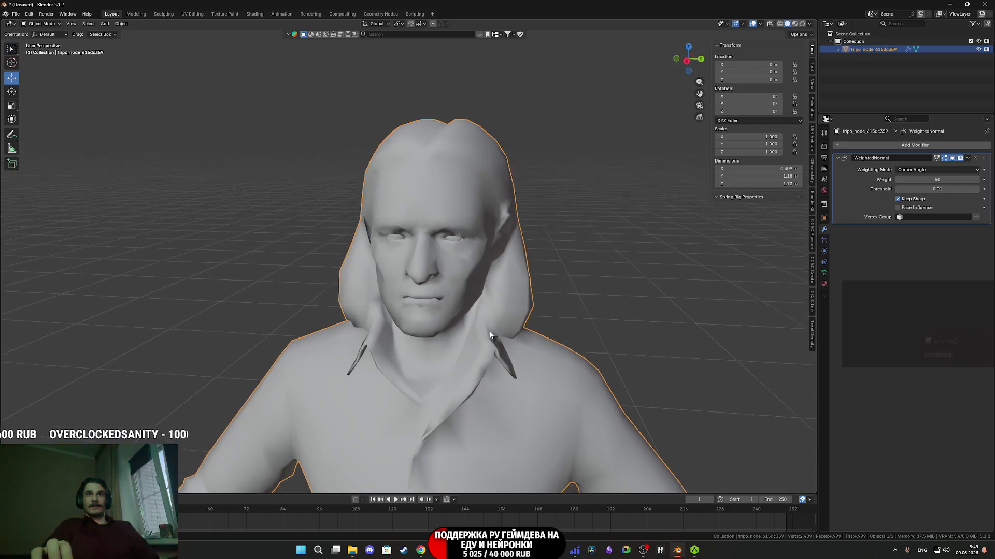
middle_drag(489, 336, 466, 311)
scroll(457, 305, up, 4)
scroll(481, 322, down, 5)
mouse_move(482, 322)
middle_down()
mouse_move(560, 324)
mouse_move(469, 321)
middle_up()
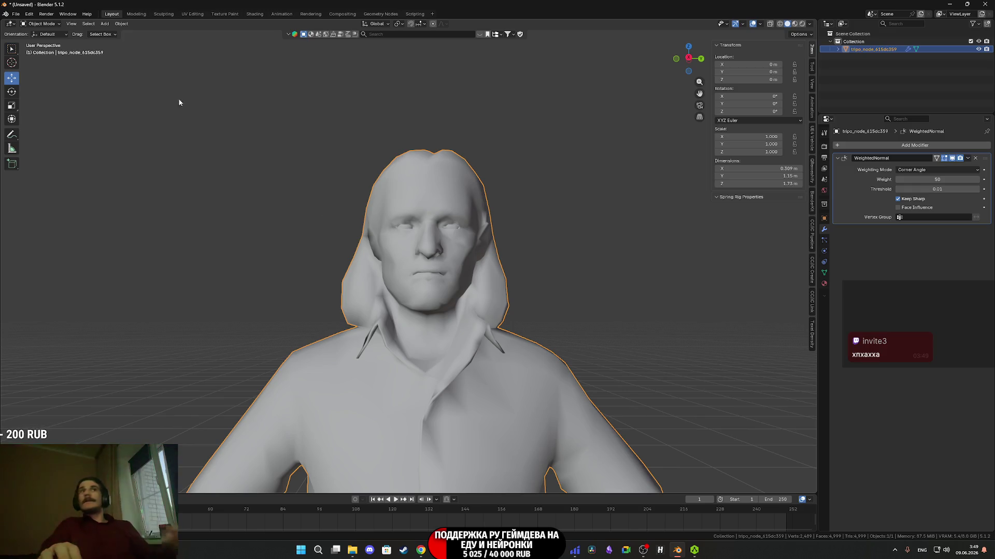
click(16, 14)
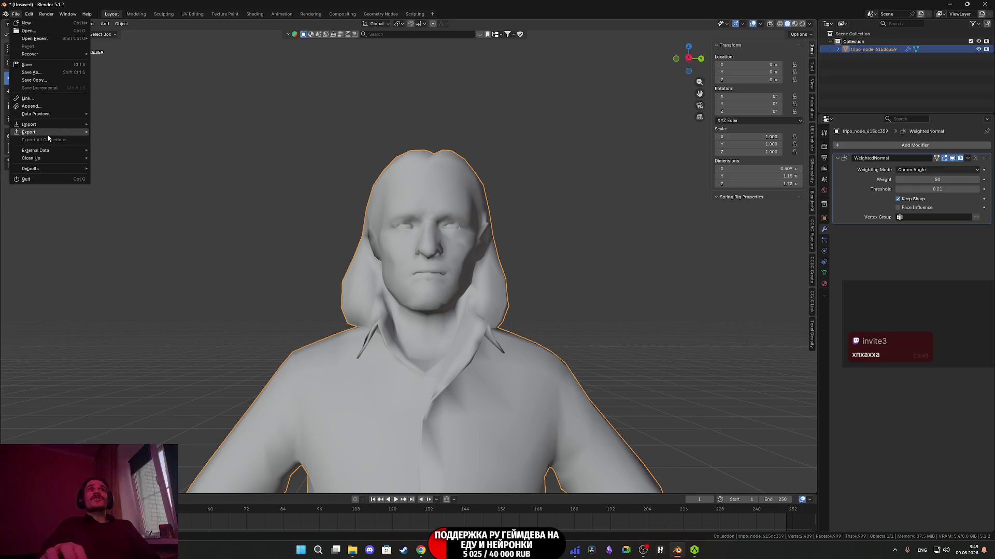
Start an FBX export and create a new folder IXBT2 inside the New folder
mouse_move(48, 133)
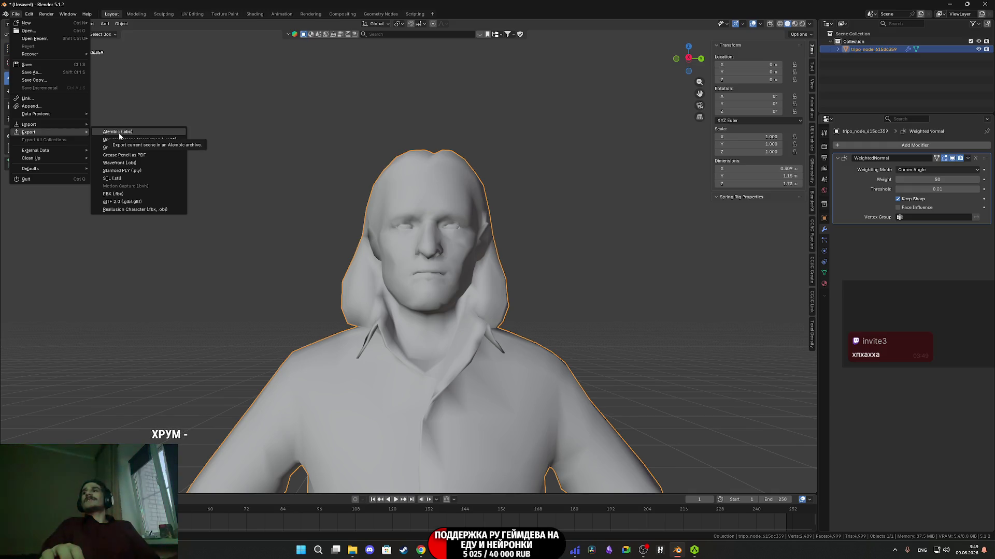
click(130, 195)
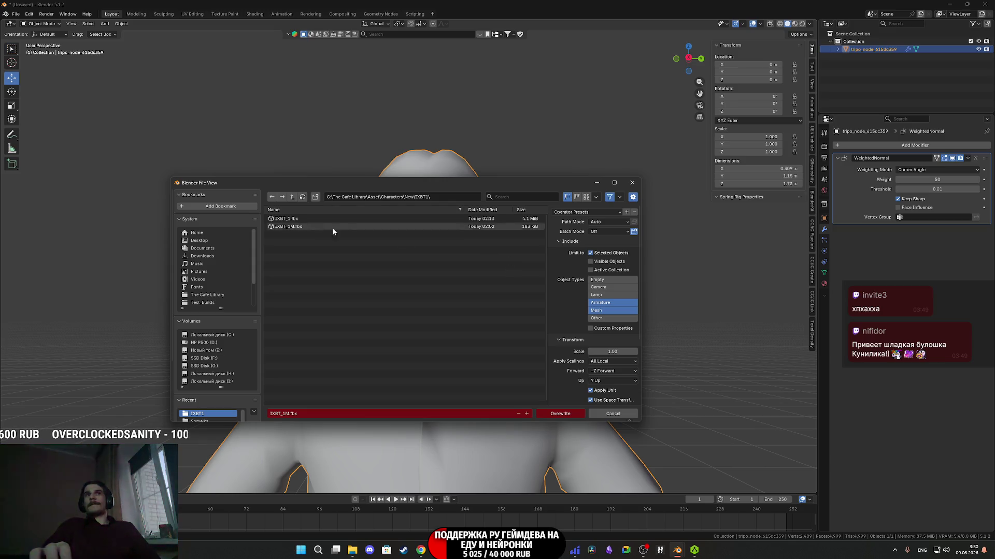
click(292, 197)
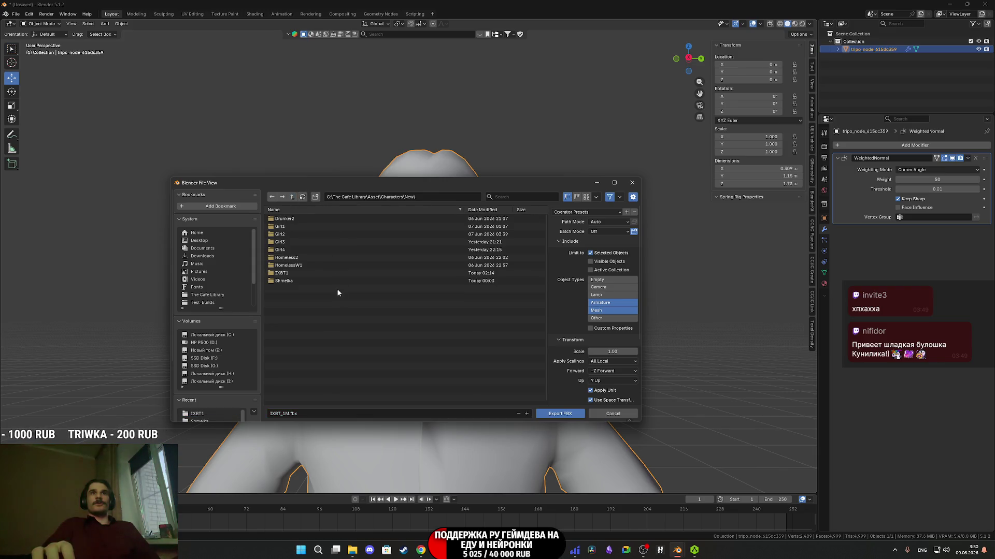
click(315, 197)
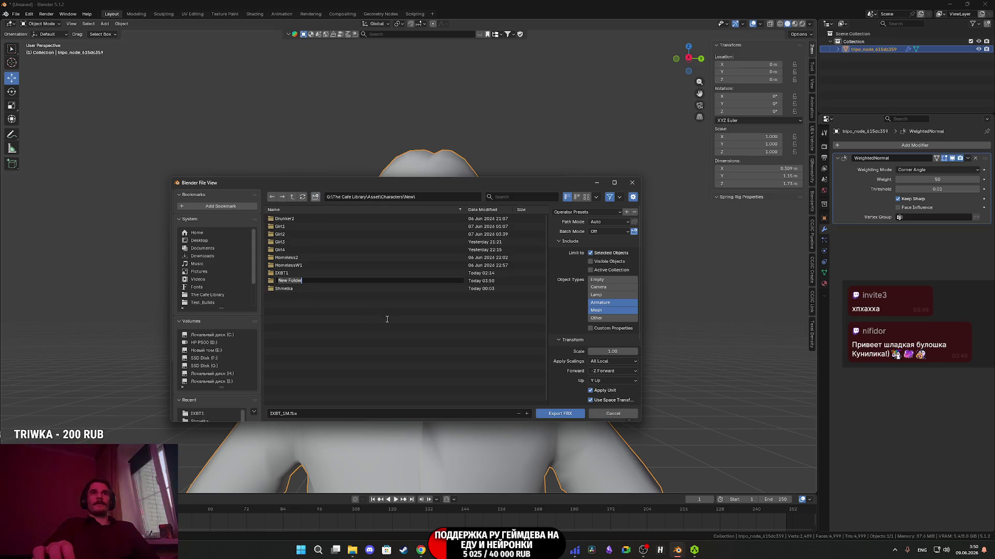
text(IXBT2)
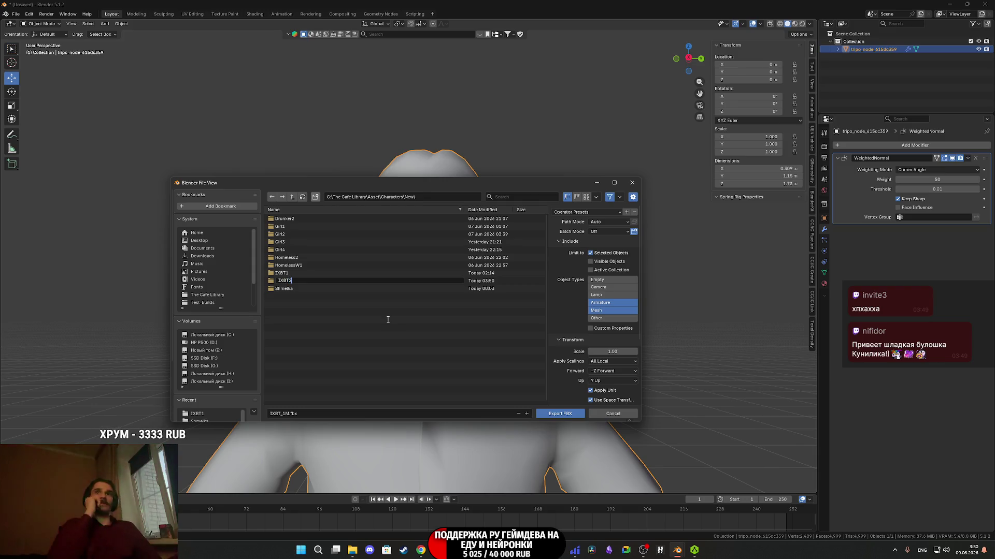
key(Return)
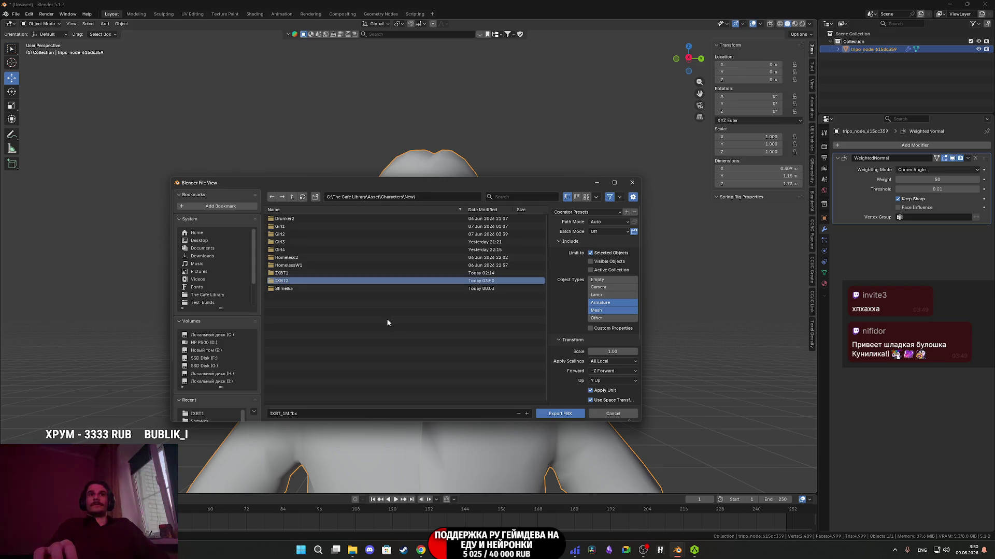
Open the IXBT2 folder and rename the export file to IXBT_2M.fbx
click(308, 414)
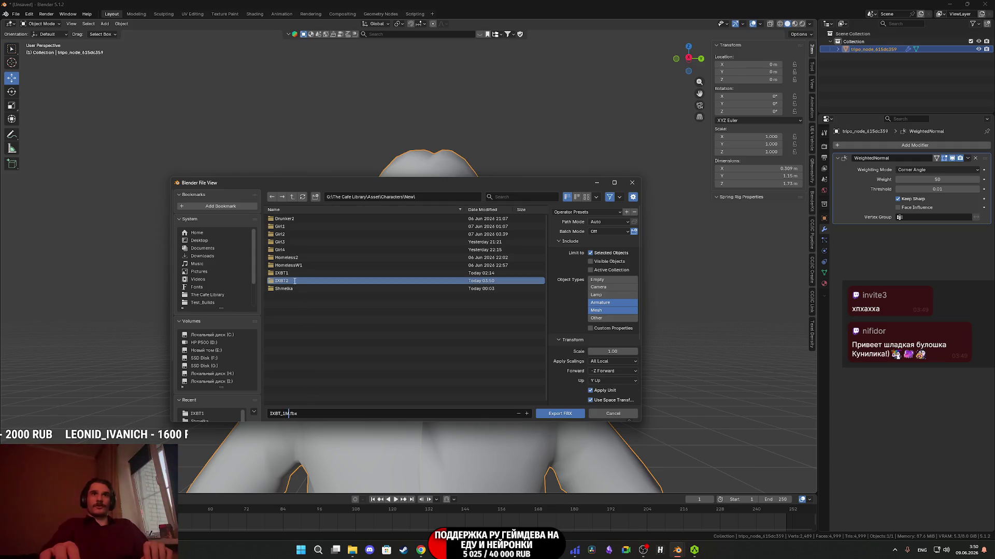
double_click(294, 281)
click(307, 414)
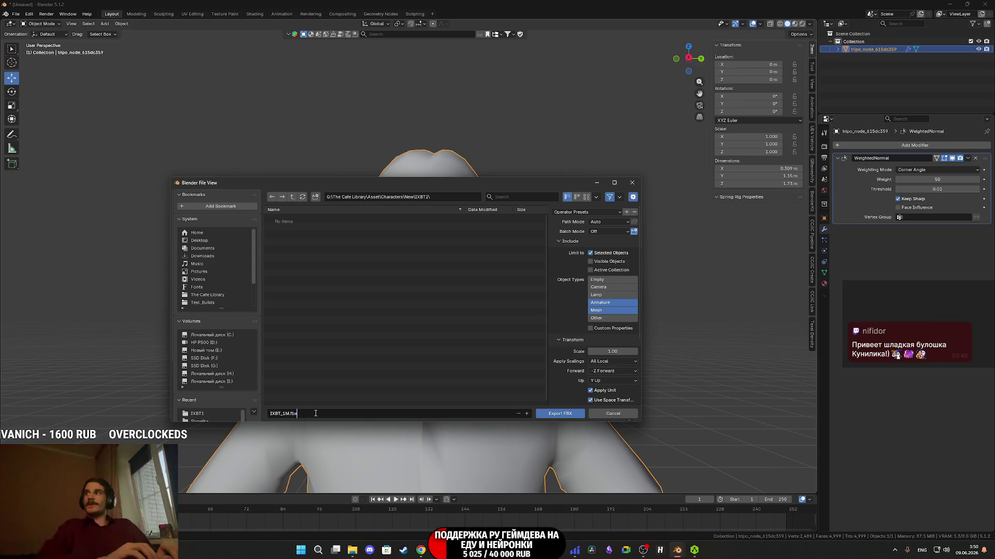
key(Left)
key(Left)
key(Left)
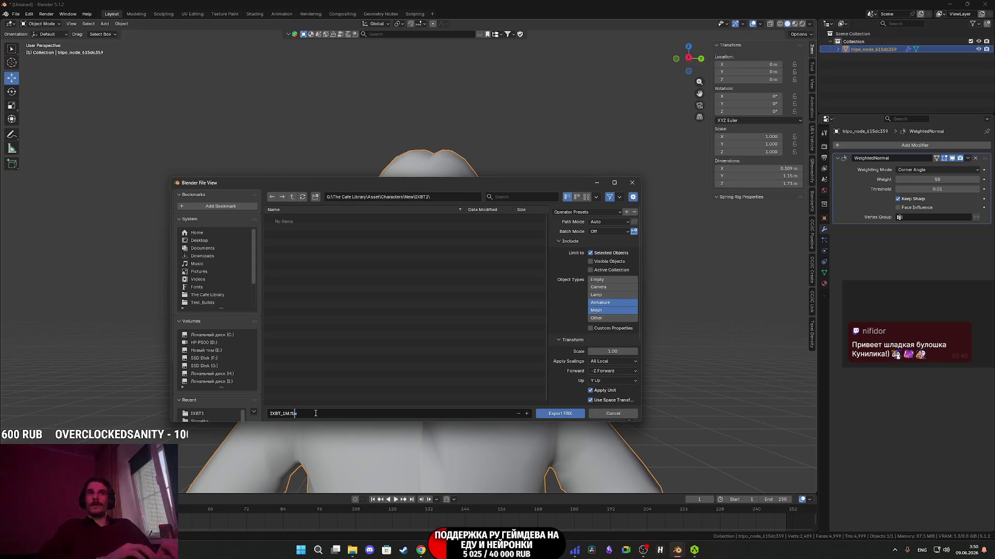
key(BackSpace)
text(2)
key(Return)
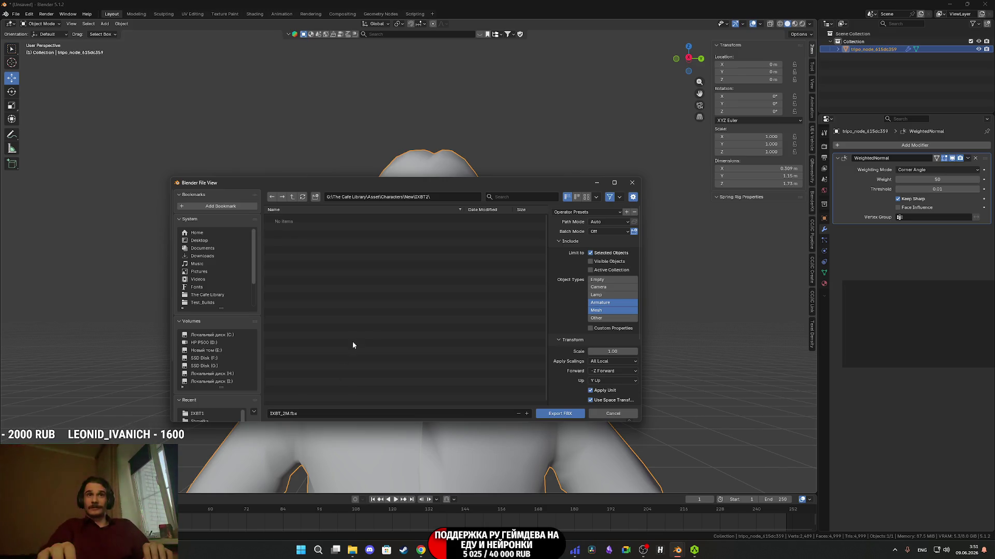
Export the FBX, minimize Blender, and switch to the Tripo tab in the browser
scroll(557, 368, down, 5)
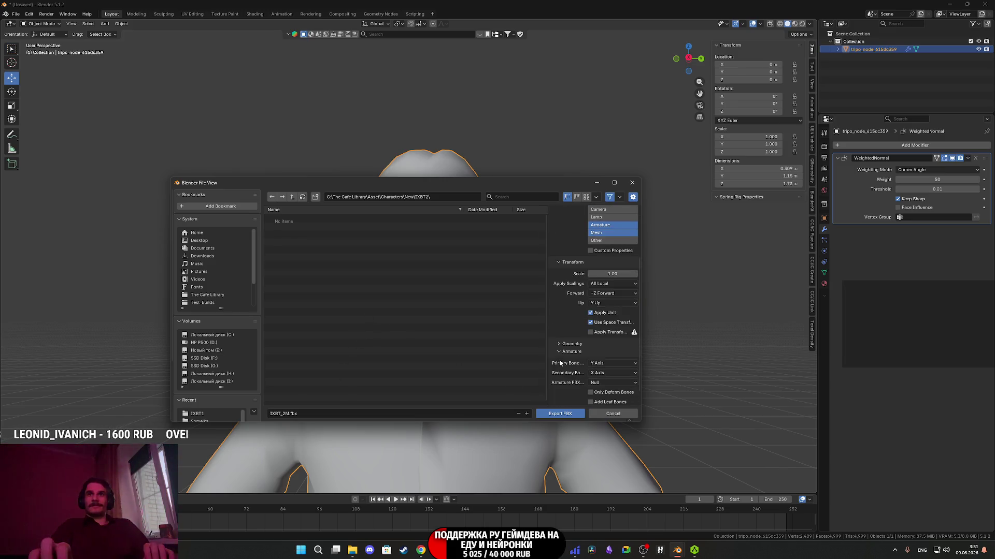
click(569, 414)
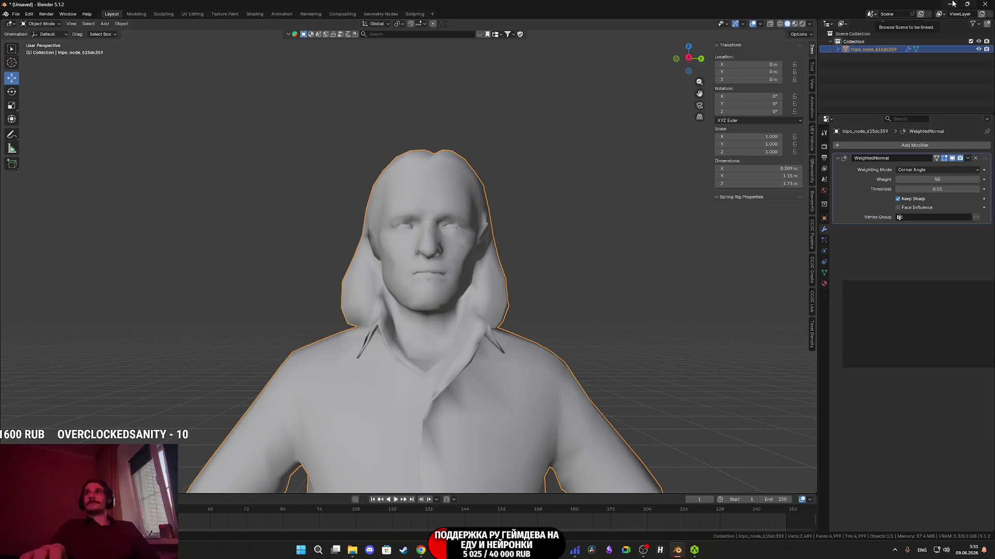
click(951, 4)
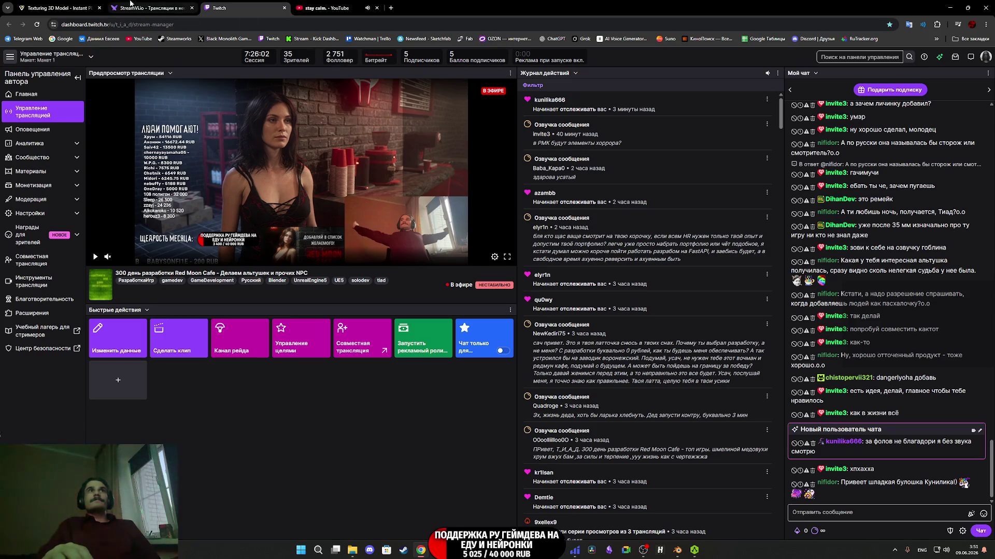
click(56, 3)
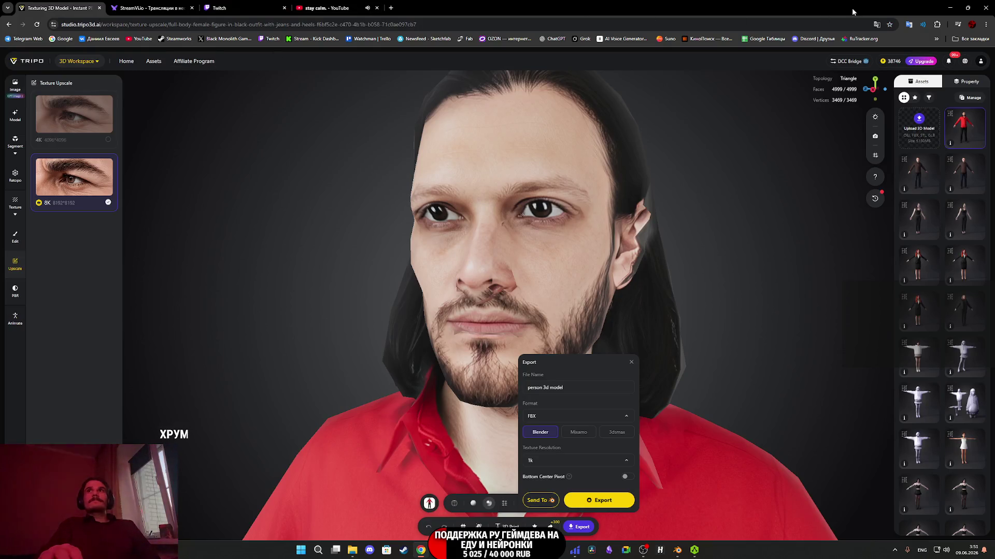
Minimize the browser to reveal Unreal Editor with the night park level
click(949, 7)
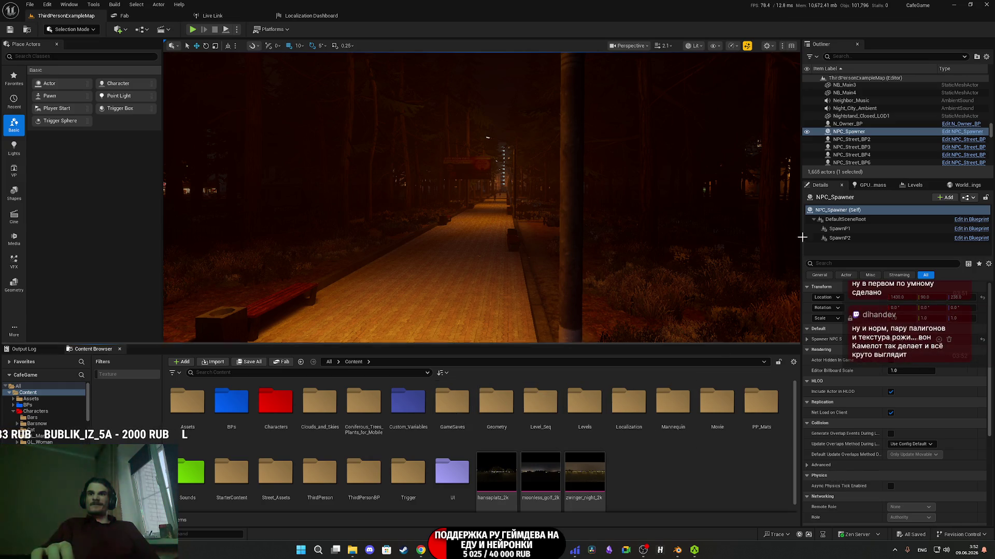
Move from Unreal Editor to Substance 3D Painter and start a new project with Ctrl+N
click(957, 4)
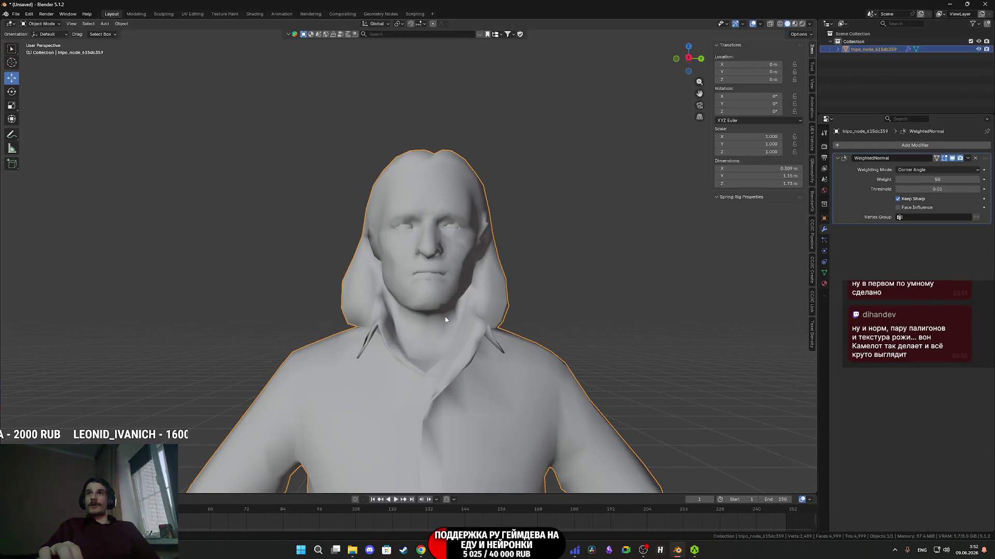
click(646, 551)
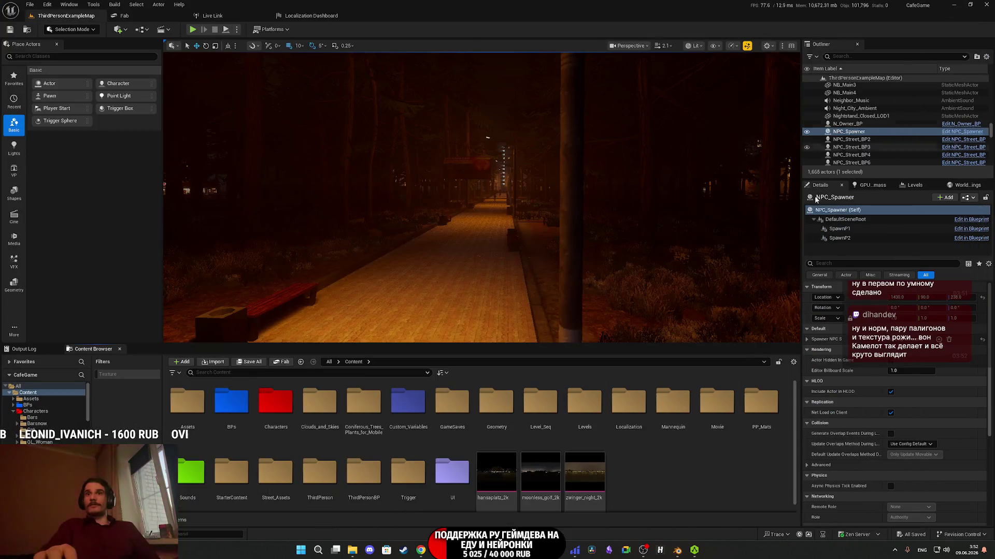
key(alt+Tab)
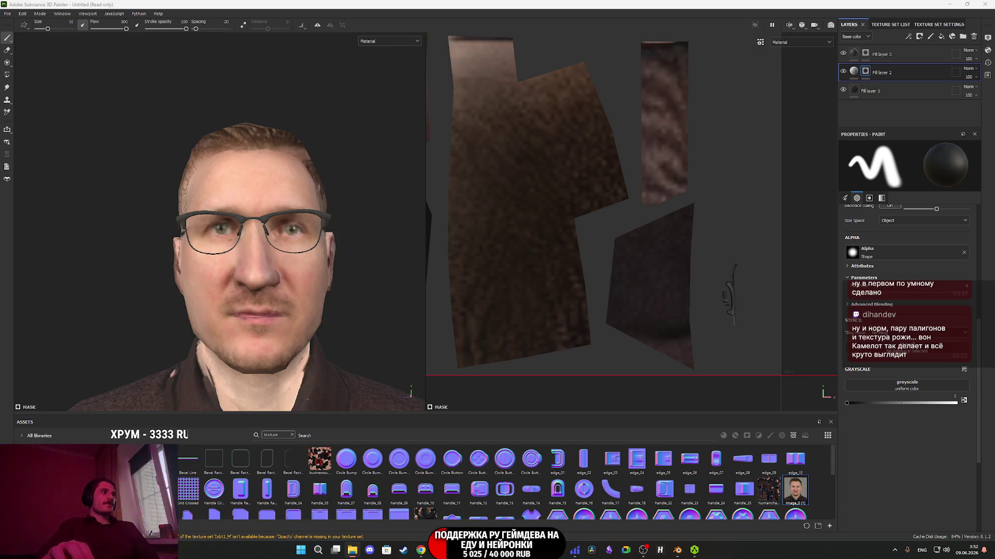
key(ctrl+n)
Create the new project and import person3dmodel_basecolor into it as a texture
click(514, 341)
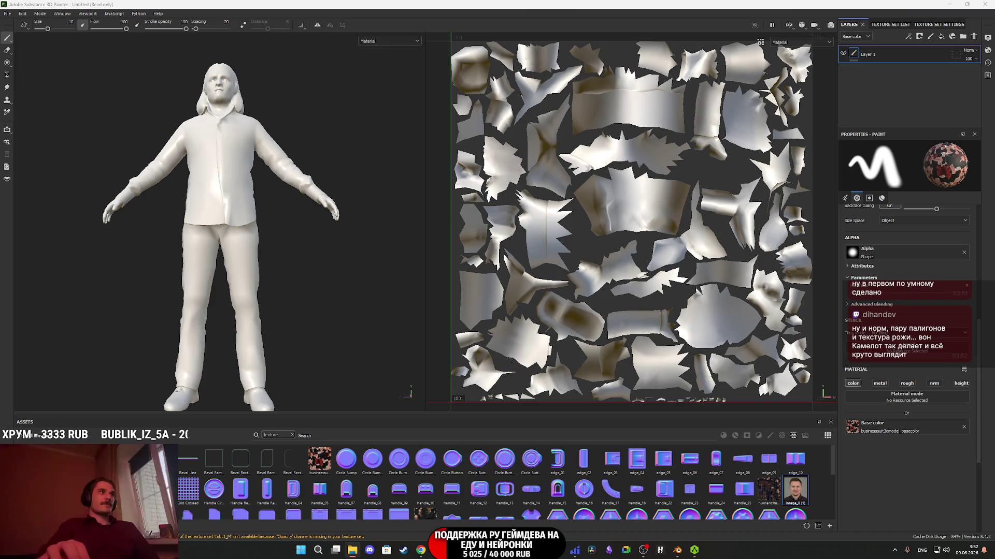
drag(377, 557, 363, 456)
click(598, 197)
click(609, 217)
click(595, 367)
click(594, 381)
click(553, 380)
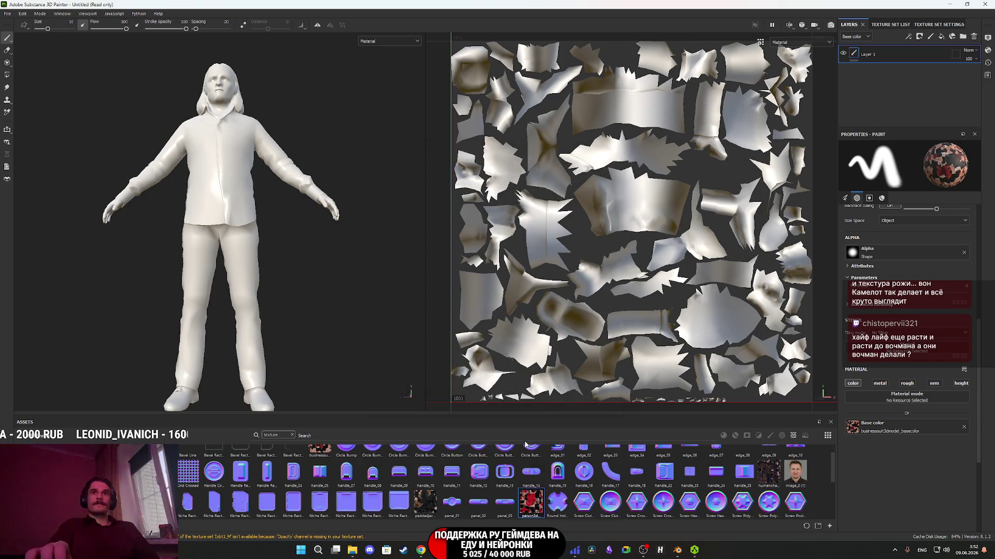
Replace the paint layer with a fill layer using the basecolor texture, with metallic, normal and height off
click(973, 36)
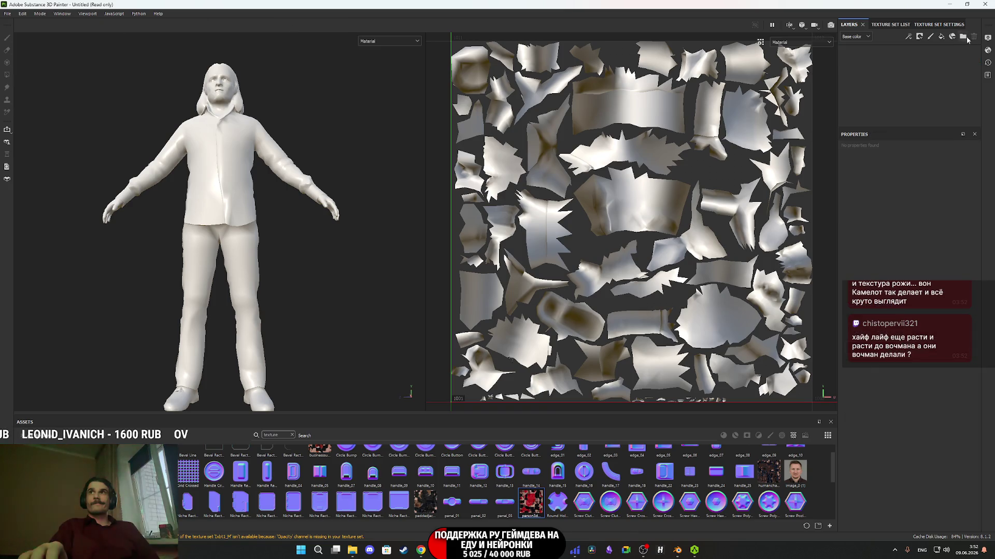
click(940, 36)
mouse_move(532, 502)
mouse_down()
mouse_move(927, 238)
mouse_move(904, 223)
mouse_up()
click(879, 178)
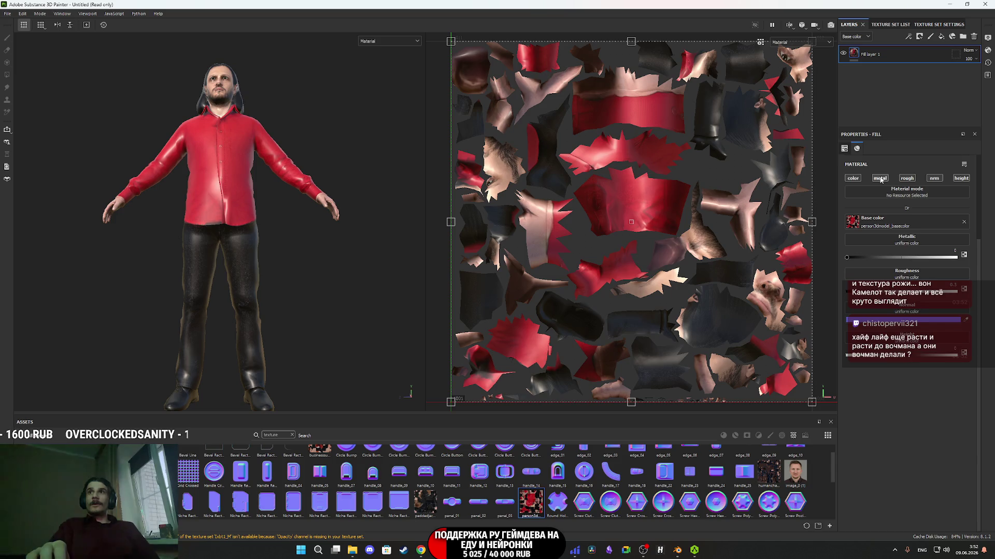
click(933, 177)
click(961, 177)
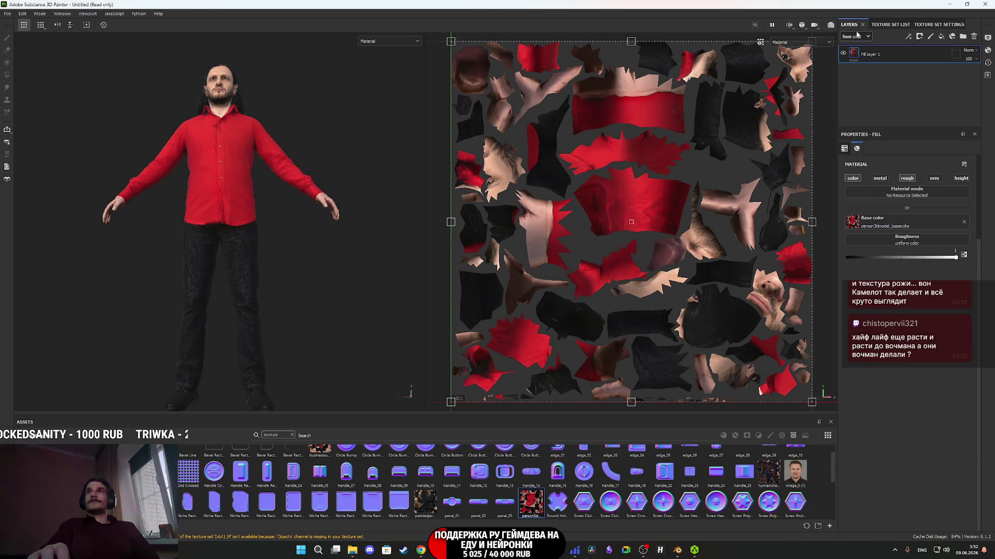
Orbit and zoom around the head to inspect the textured face, then bring the browser forward
alt+drag(294, 166, 225, 171)
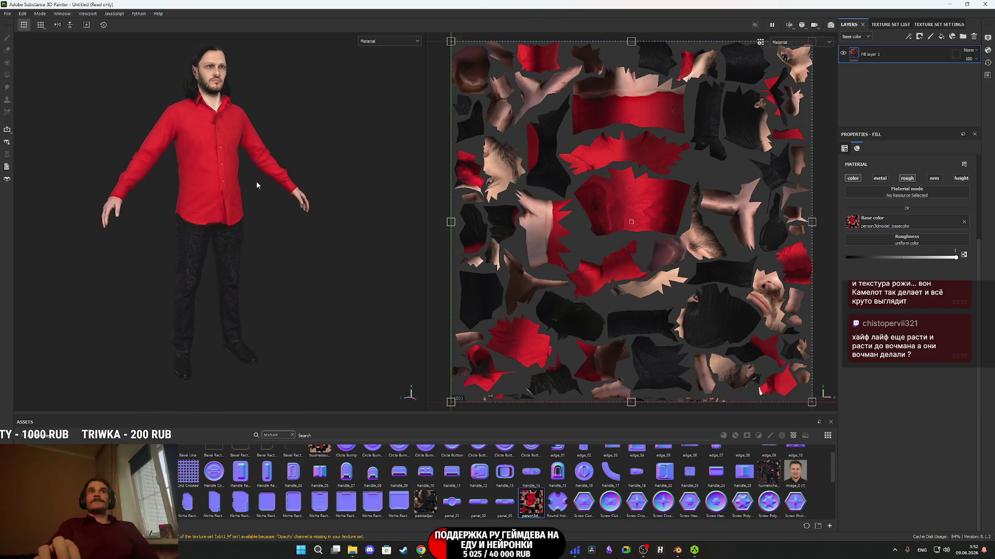
scroll(215, 306, up, 5)
scroll(215, 306, up, 5)
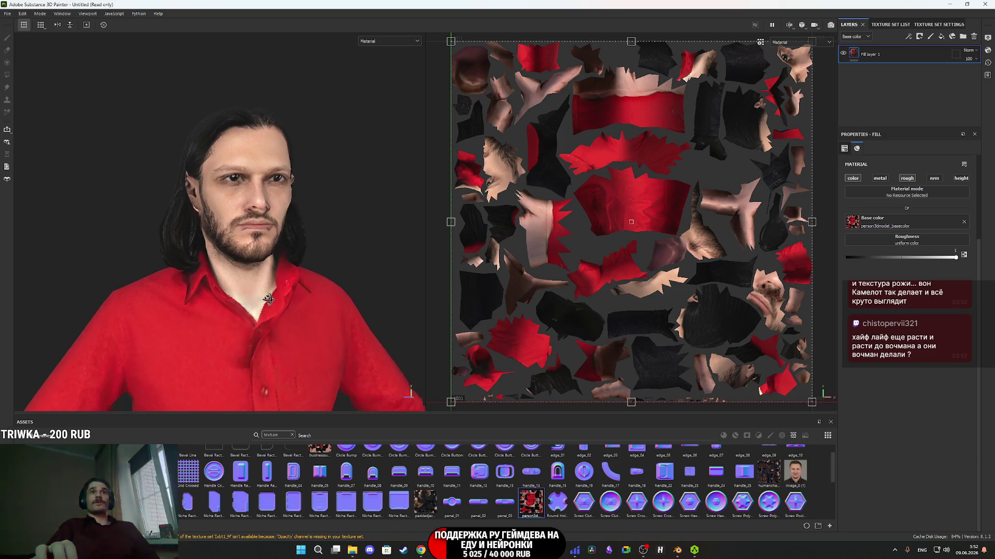
mouse_move(268, 299)
alt+mouse_down()
mouse_move(235, 309)
mouse_move(250, 319)
mouse_move(231, 282)
mouse_move(273, 285)
alt+mouse_up()
scroll(238, 310, up, 3)
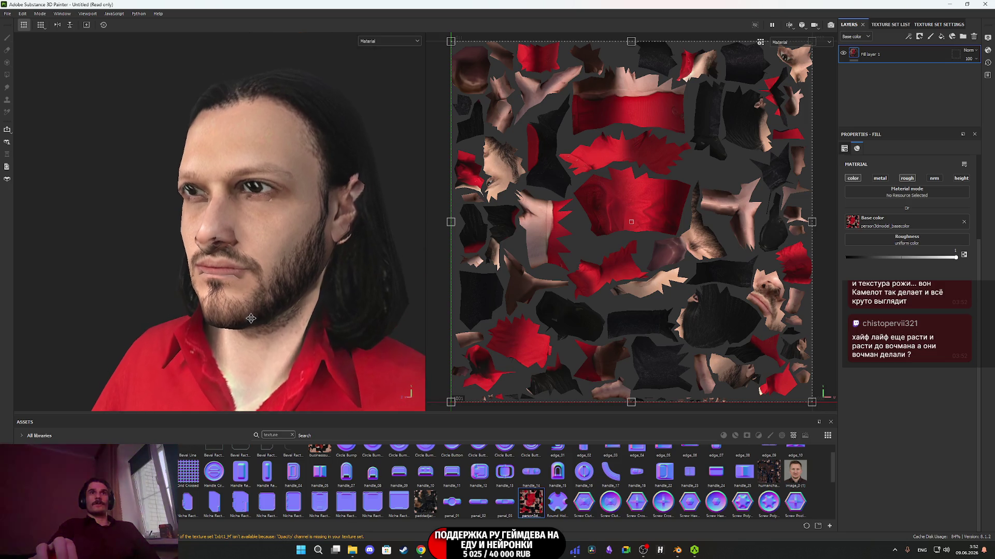
scroll(251, 319, up, 3)
scroll(251, 318, up, 2)
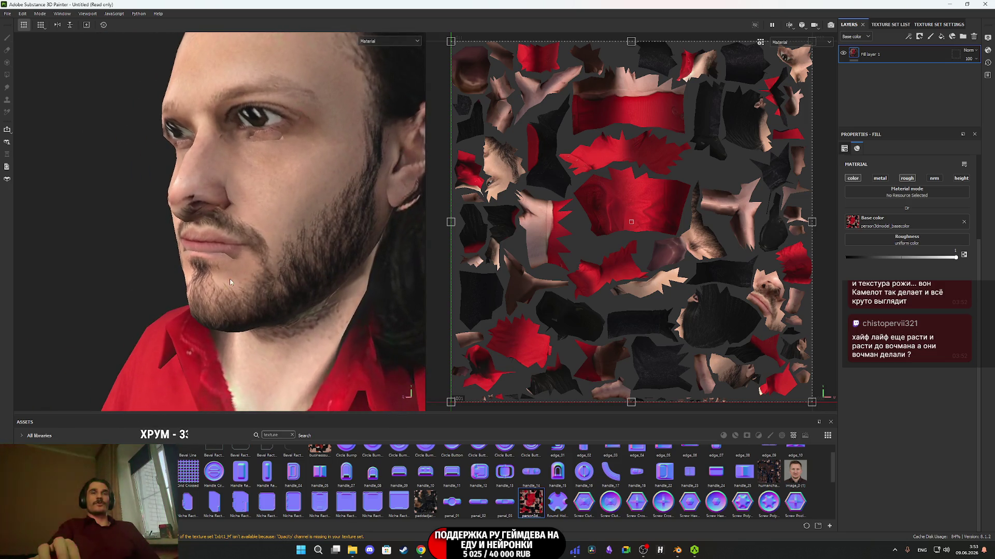
scroll(230, 283, down, 3)
alt+middle_drag(265, 282, 228, 243)
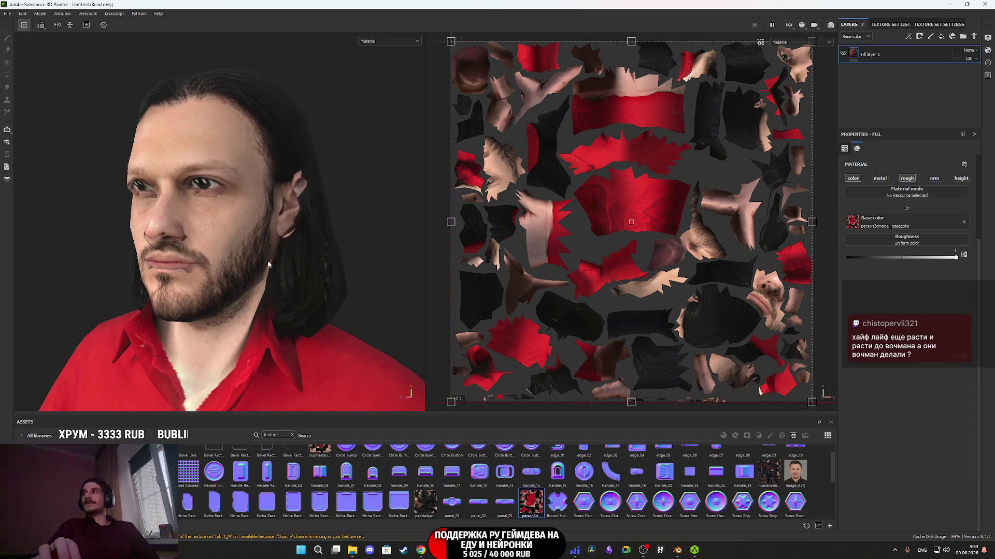
click(420, 550)
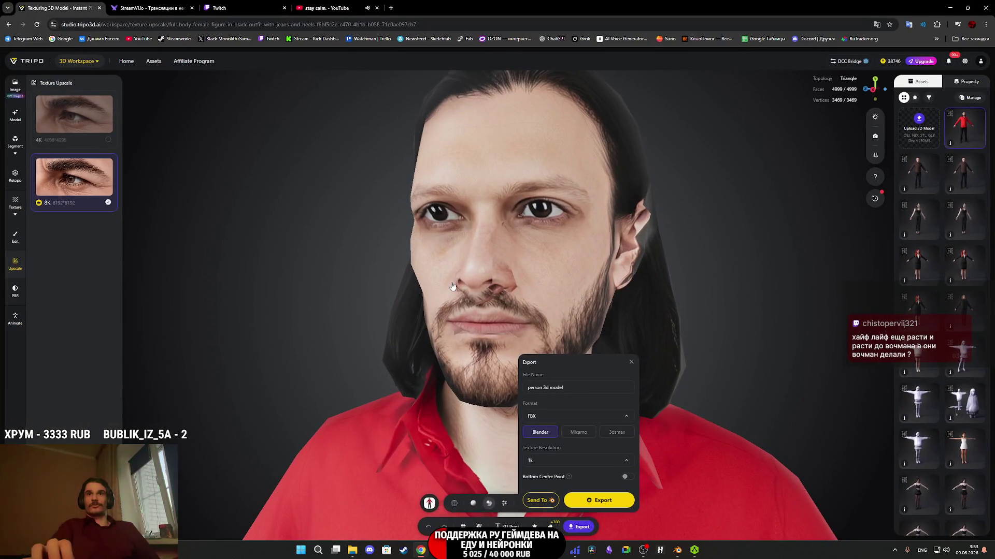
Switch the browser to the Twitch stream manager tab
click(259, 14)
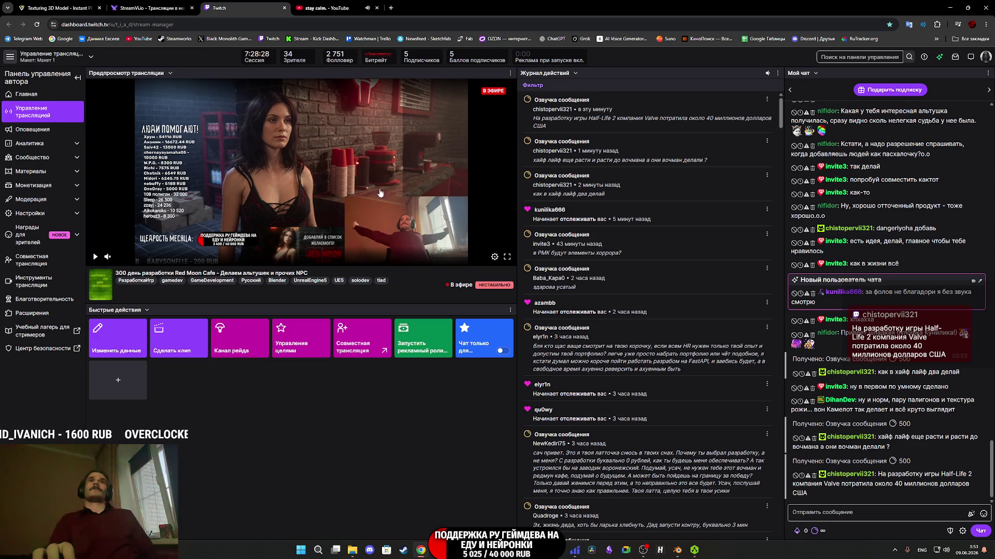
Check the Twitch stream manager, return to the Tripo tab, and minimize Chrome
click(65, 3)
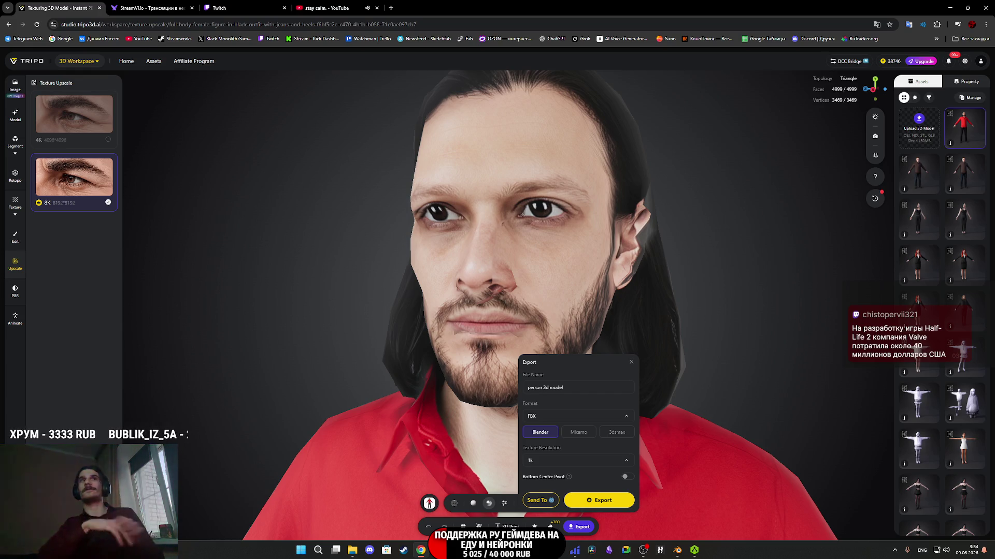
click(236, 8)
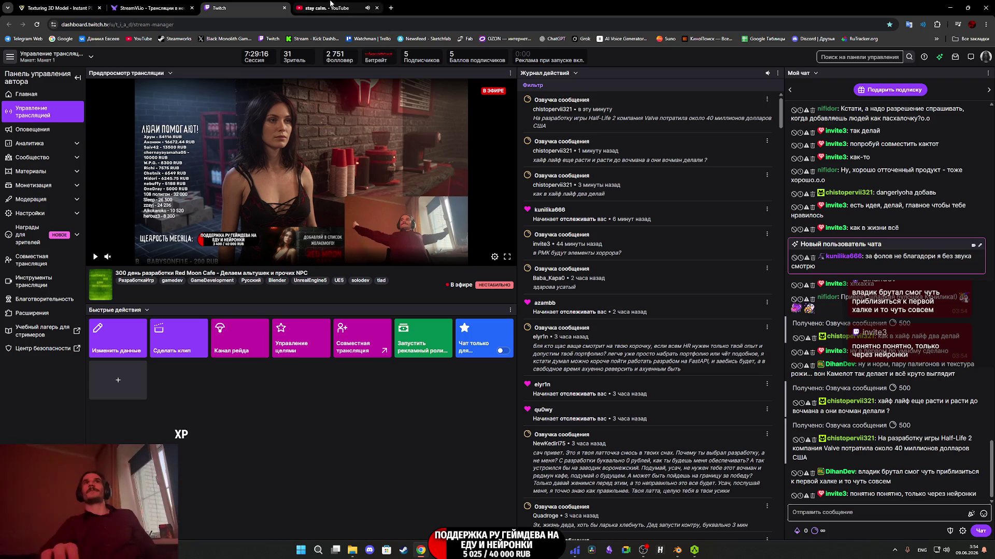
click(70, 3)
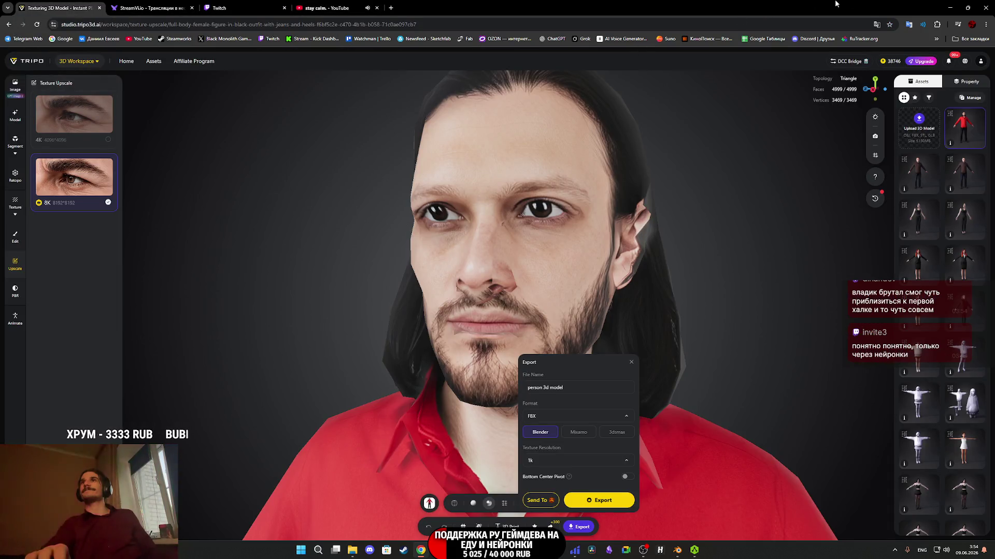
click(956, 4)
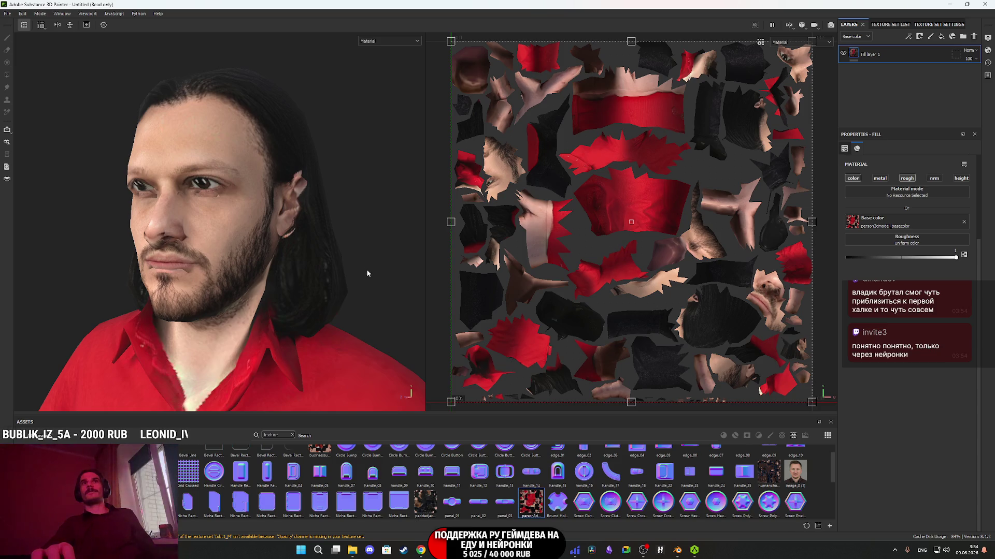
Orbit to inspect the textured head, then bring Blender forward and enter Edit Mode on the head
mouse_move(340, 255)
alt+mouse_down()
mouse_move(164, 249)
mouse_move(344, 256)
alt+mouse_up()
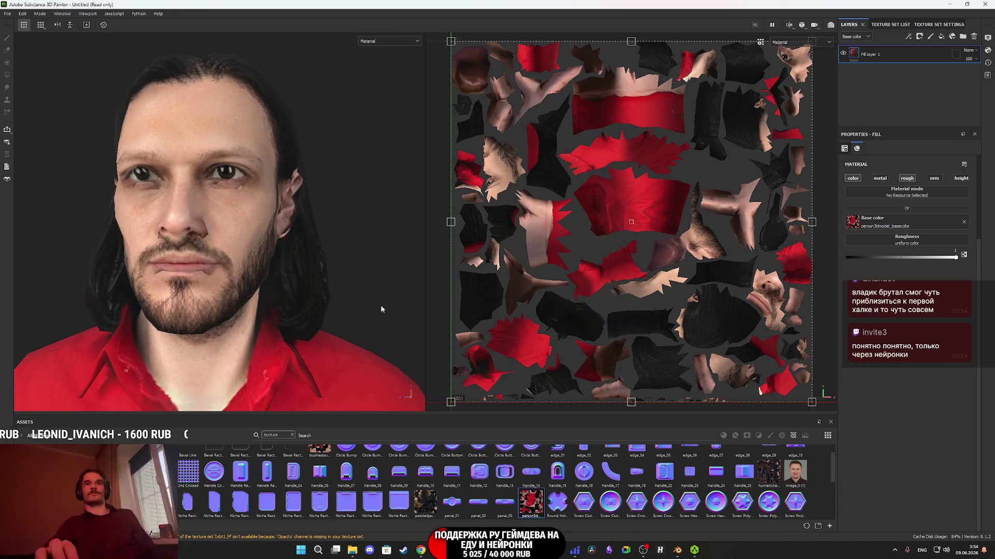
mouse_move(695, 554)
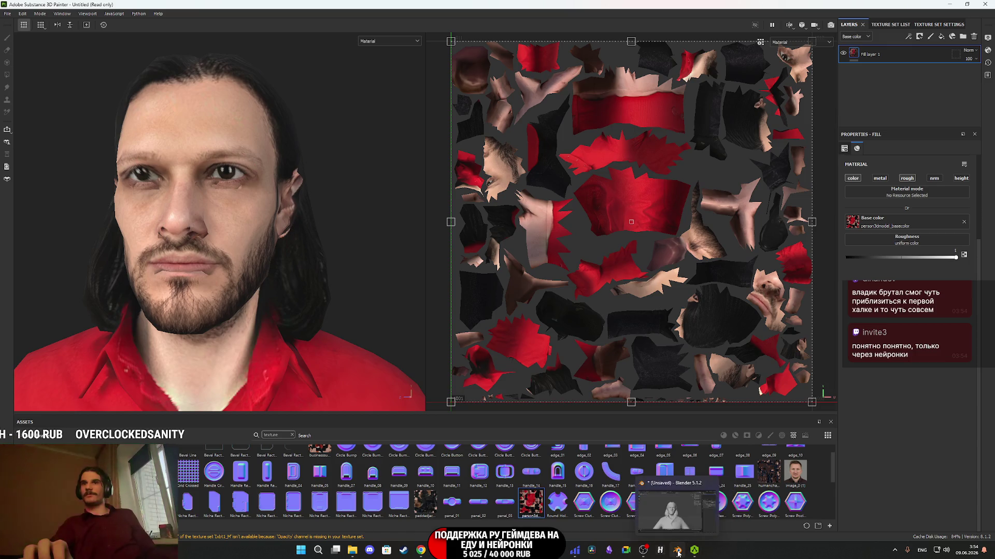
click(677, 551)
scroll(376, 346, up, 6)
key(Tab)
Show the head in Material Preview shading and select a single ear vertex in vertex mode
mouse_move(455, 330)
middle_down()
mouse_move(446, 371)
mouse_move(465, 368)
middle_up()
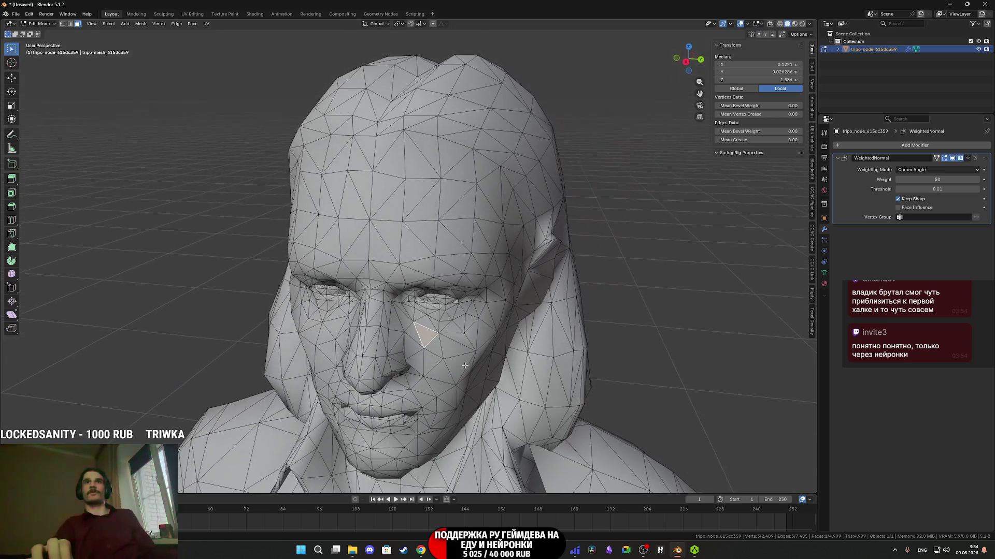
key(z)
click(396, 321)
mouse_move(396, 322)
middle_down()
mouse_move(426, 284)
mouse_move(466, 282)
mouse_move(441, 269)
mouse_move(455, 282)
mouse_move(515, 272)
mouse_move(76, 135)
middle_up()
click(62, 23)
click(460, 280)
Frame the ear vertex, turn on proportional editing, and push it along Y
click(12, 78)
mouse_move(456, 290)
middle_down()
mouse_move(497, 290)
mouse_move(471, 305)
middle_up()
key(KP_Decimal)
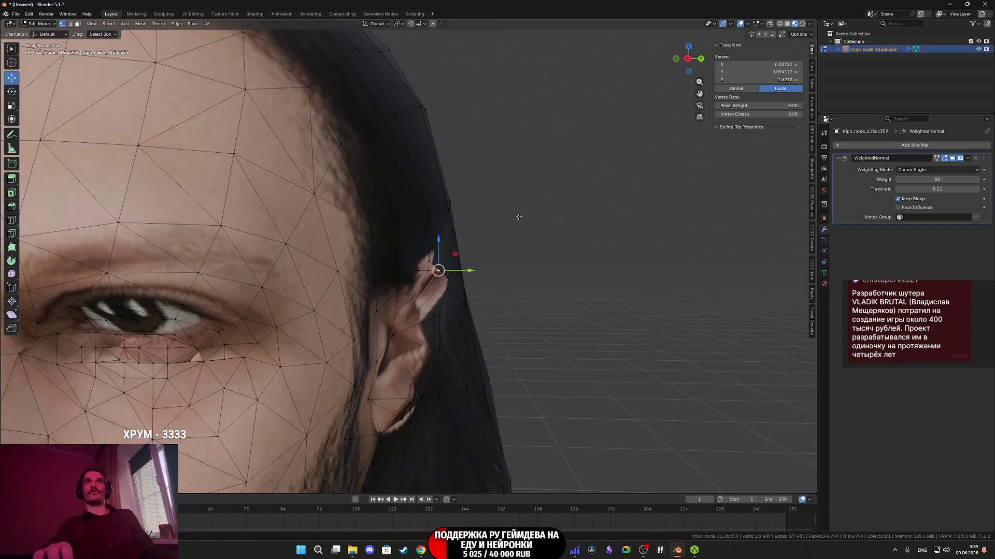
click(432, 24)
drag(470, 269, 443, 261)
scroll(456, 267, up, 12)
scroll(411, 273, down, 5)
mouse_move(411, 273)
middle_down()
mouse_move(373, 280)
mouse_move(391, 302)
mouse_move(370, 291)
mouse_move(414, 282)
middle_up()
scroll(391, 302, up, 4)
scroll(387, 289, up, 3)
Move the same ear vertex further along Y, then check it from the side
drag(441, 279, 438, 277)
scroll(438, 277, down, 4)
mouse_move(438, 277)
middle_down()
mouse_move(415, 280)
mouse_move(428, 306)
middle_up()
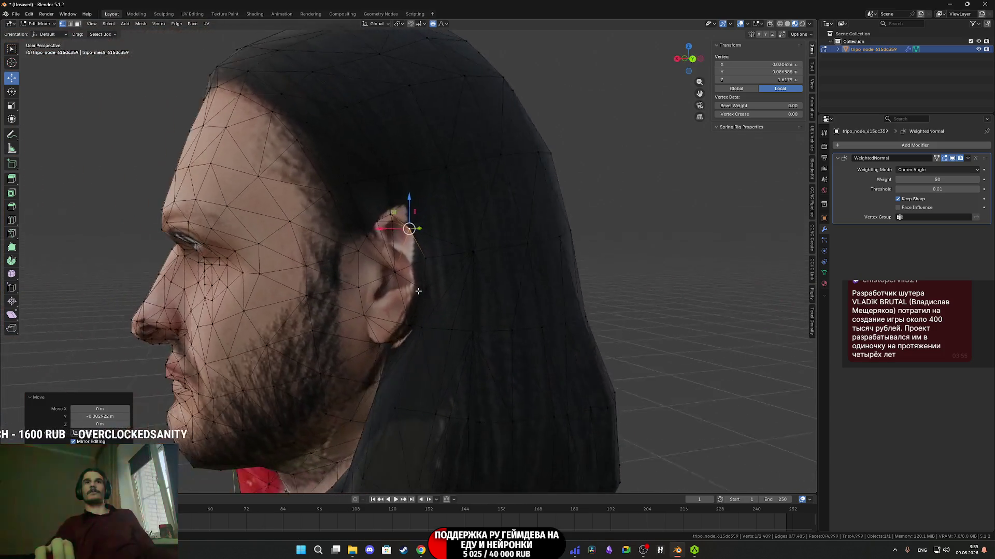
scroll(427, 306, up, 4)
scroll(428, 306, down, 4)
scroll(384, 304, up, 3)
Select another ear vertex and shift it along Y with proportional falloff
click(384, 304)
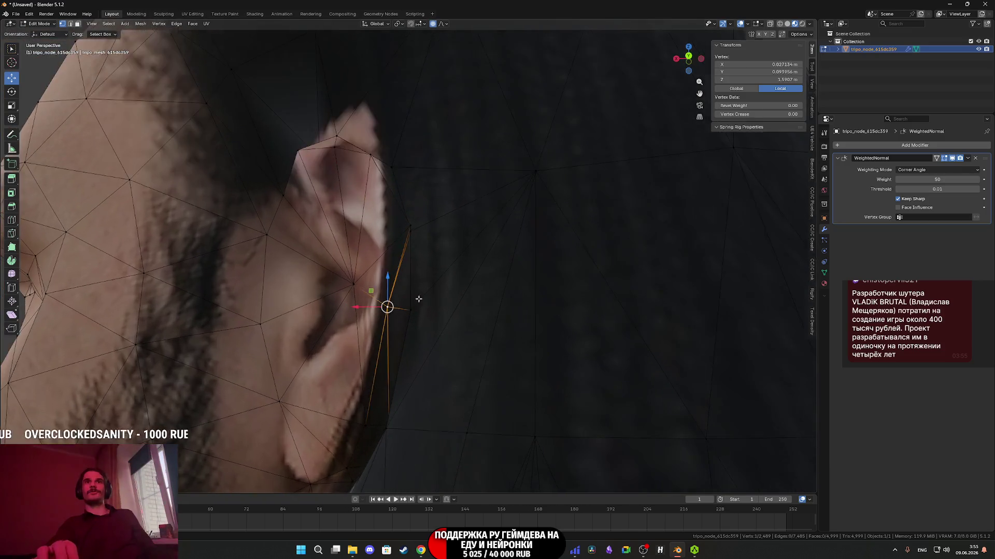
scroll(450, 308, down, 3)
mouse_move(450, 307)
middle_down()
mouse_move(533, 295)
mouse_move(546, 302)
mouse_move(544, 319)
middle_up()
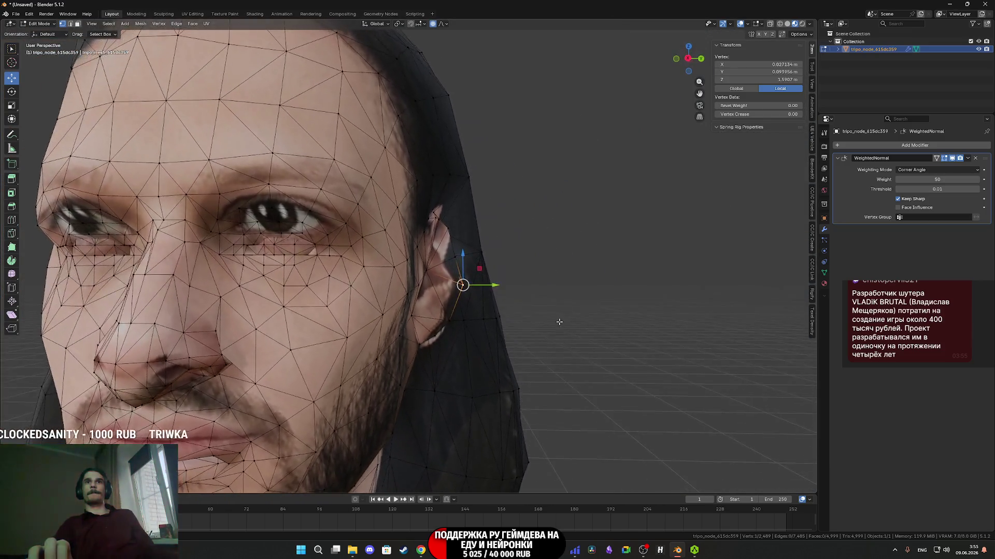
scroll(545, 322, up, 4)
drag(537, 307, 506, 307)
mouse_move(506, 308)
middle_down()
mouse_move(459, 294)
mouse_move(373, 351)
mouse_move(404, 359)
middle_up()
Move the vertex at the top of the ear along Y with falloff
click(393, 275)
middle_drag(395, 276, 461, 238)
drag(491, 242, 489, 245)
mouse_move(489, 244)
middle_down()
mouse_move(493, 275)
mouse_move(450, 269)
mouse_move(490, 251)
mouse_move(421, 348)
mouse_move(404, 280)
mouse_move(415, 295)
mouse_move(379, 231)
middle_up()
Select a different ear vertex and move it along Y with proportional falloff
click(388, 249)
scroll(387, 250, down, 3)
drag(378, 231, 393, 226)
scroll(386, 228, down, 5)
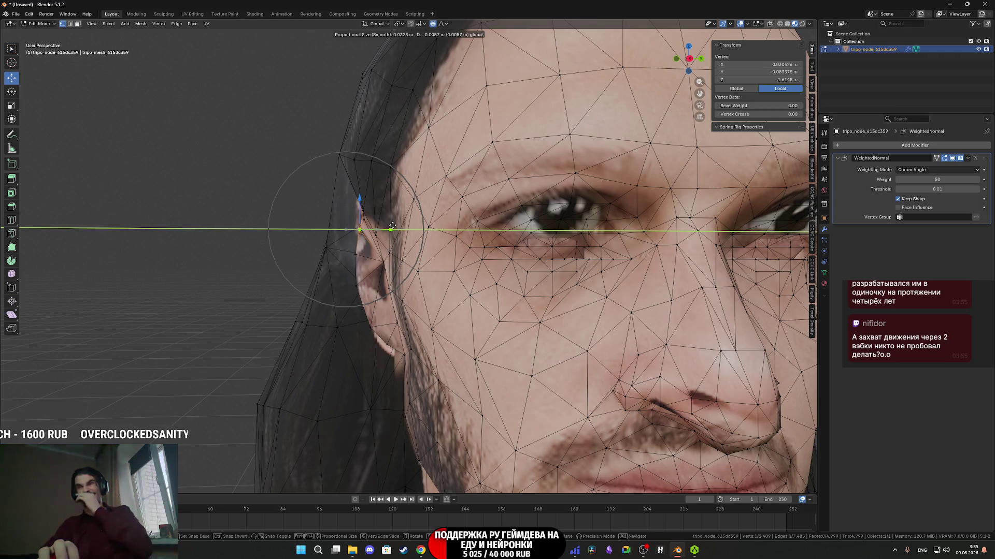
drag(393, 227, 392, 229)
Zoom closer onto the ear and slide another ear vertex with falloff
mouse_move(401, 264)
middle_down()
mouse_move(394, 259)
mouse_move(428, 273)
mouse_move(380, 270)
middle_up()
scroll(394, 259, up, 3)
click(388, 267)
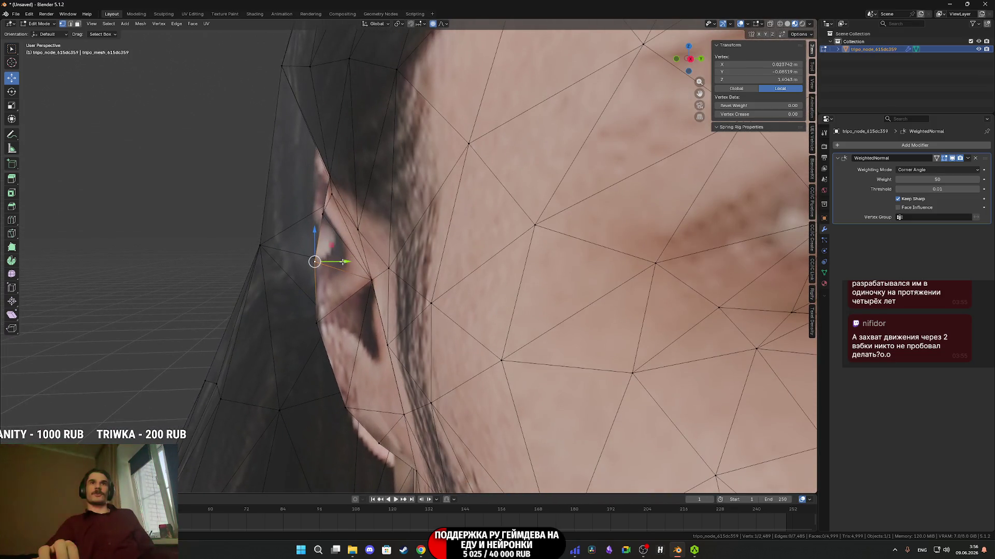
drag(343, 262, 356, 262)
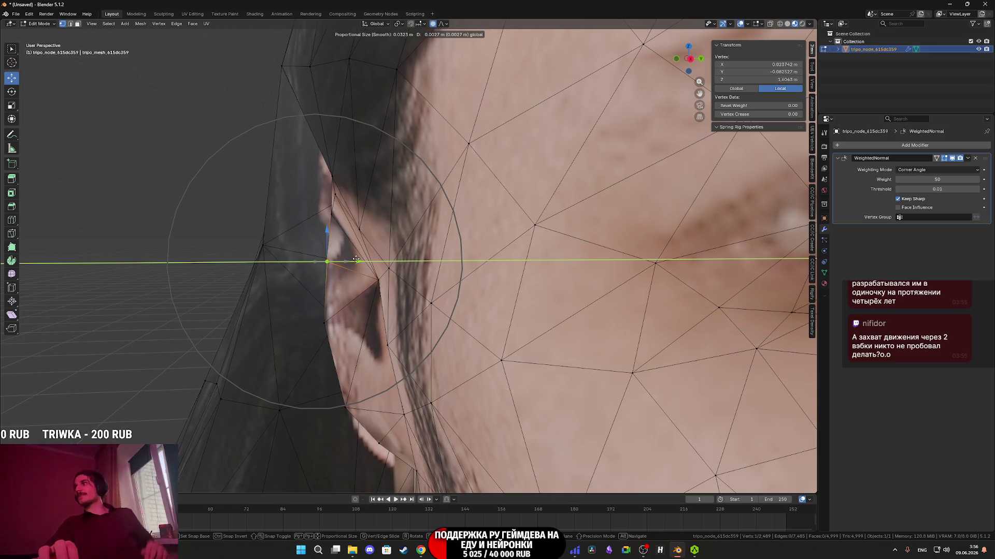
mouse_move(356, 259)
mouse_down()
mouse_move(373, 228)
mouse_move(356, 312)
mouse_move(374, 305)
mouse_up()
Move a lower vertex on the side of the face along Y, then return to Object Mode
click(352, 393)
drag(392, 396, 417, 395)
scroll(416, 370, down, 5)
mouse_move(416, 369)
middle_down()
mouse_move(446, 365)
mouse_move(391, 341)
mouse_move(415, 339)
mouse_move(361, 341)
mouse_move(420, 337)
middle_up()
scroll(391, 340, down, 4)
scroll(414, 340, up, 2)
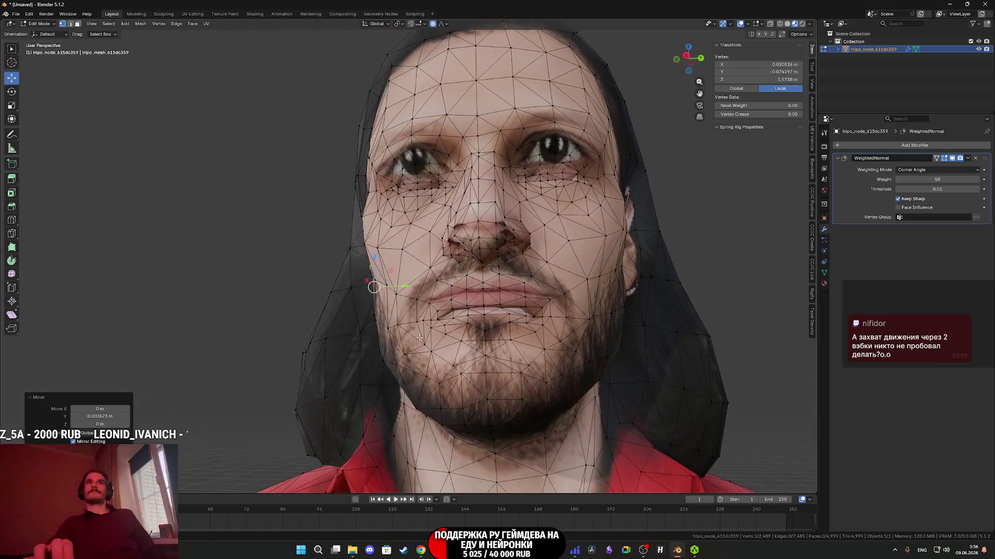
key(Tab)
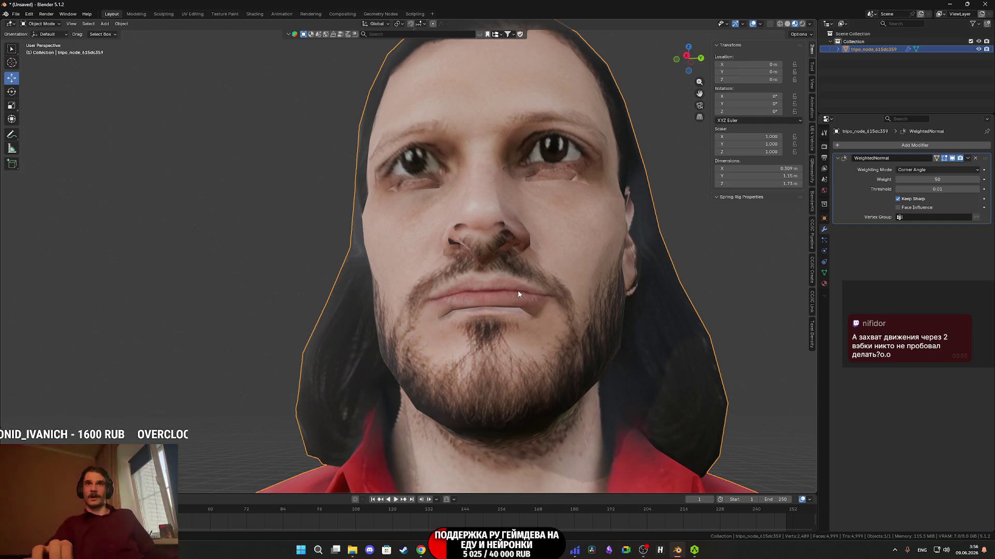
Inspect the face from a new angle, briefly opening and dismissing the File export menu
mouse_move(460, 294)
middle_down()
mouse_move(430, 319)
mouse_move(414, 256)
mouse_move(544, 176)
middle_up()
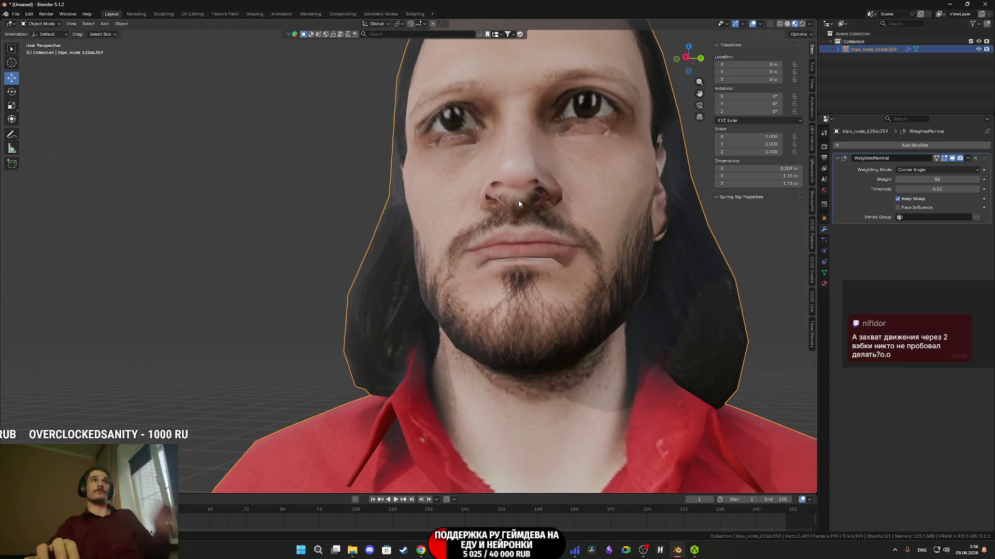
scroll(608, 151, down, 5)
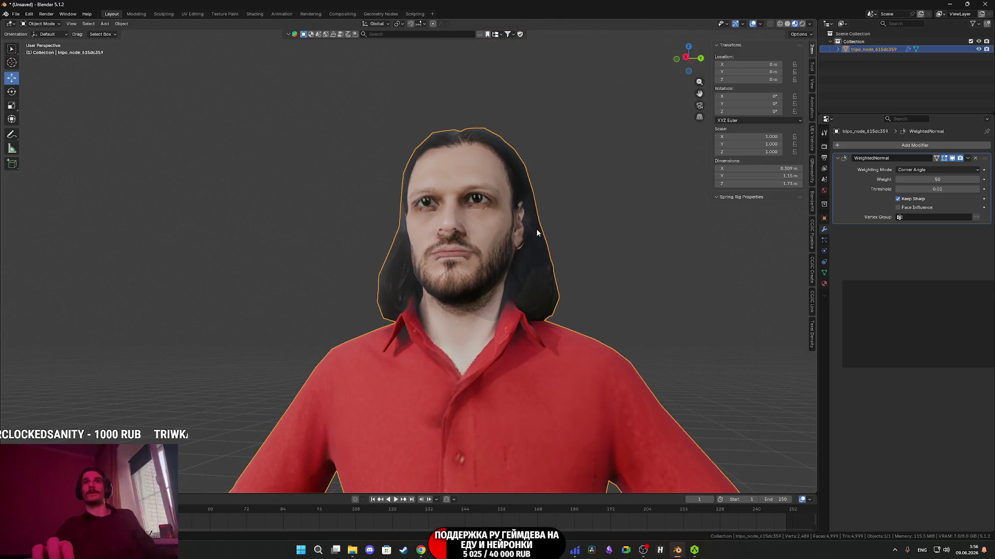
click(16, 13)
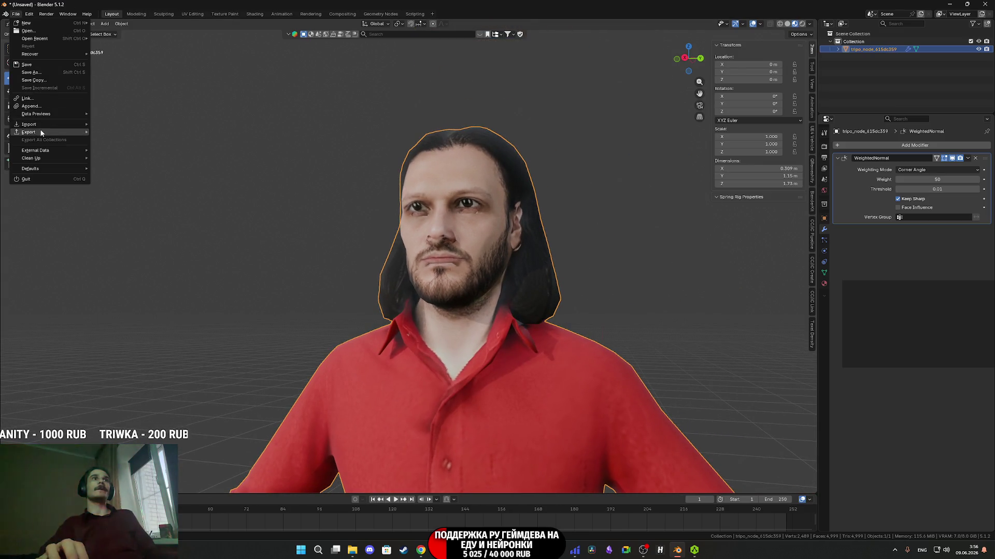
mouse_move(41, 133)
mouse_move(526, 195)
middle_down()
mouse_move(509, 222)
mouse_move(438, 266)
mouse_move(423, 269)
mouse_move(421, 254)
mouse_move(456, 269)
mouse_move(460, 292)
mouse_move(494, 276)
middle_up()
scroll(438, 267, up, 5)
scroll(424, 269, up, 2)
Nudge one more ear vertex 0.0062 m along Y and return to Object Mode
key(Tab)
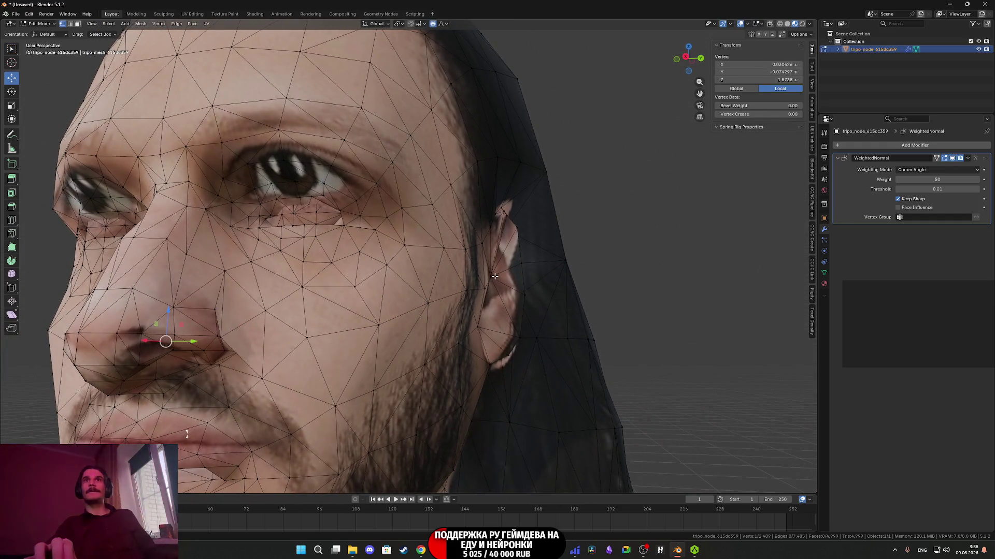
click(520, 264)
key(g)
key(y)
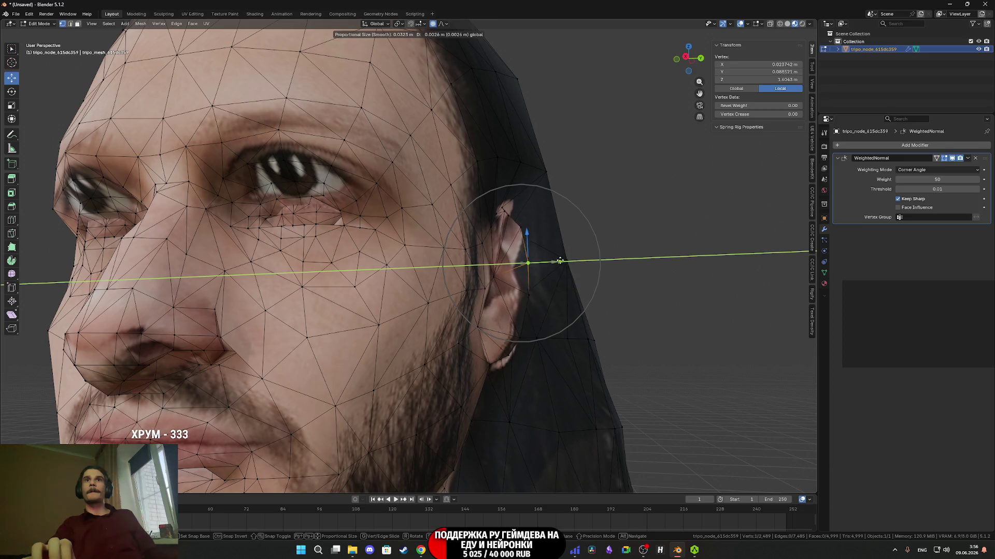
scroll(562, 259, up, 8)
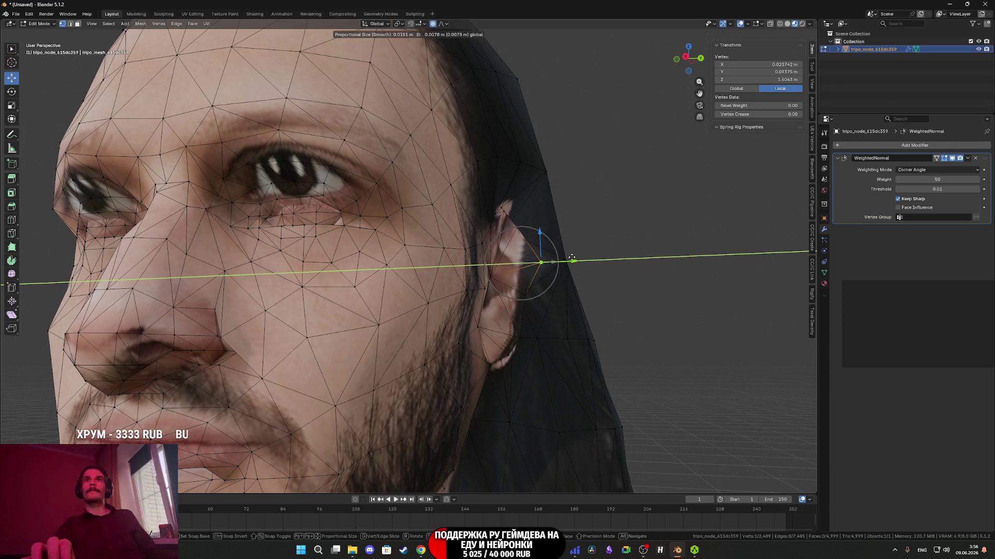
click(568, 256)
mouse_move(568, 257)
middle_down()
mouse_move(506, 275)
mouse_move(538, 261)
mouse_move(550, 277)
mouse_move(538, 272)
mouse_move(611, 271)
mouse_move(590, 265)
middle_up()
scroll(533, 274, down, 5)
key(Tab)
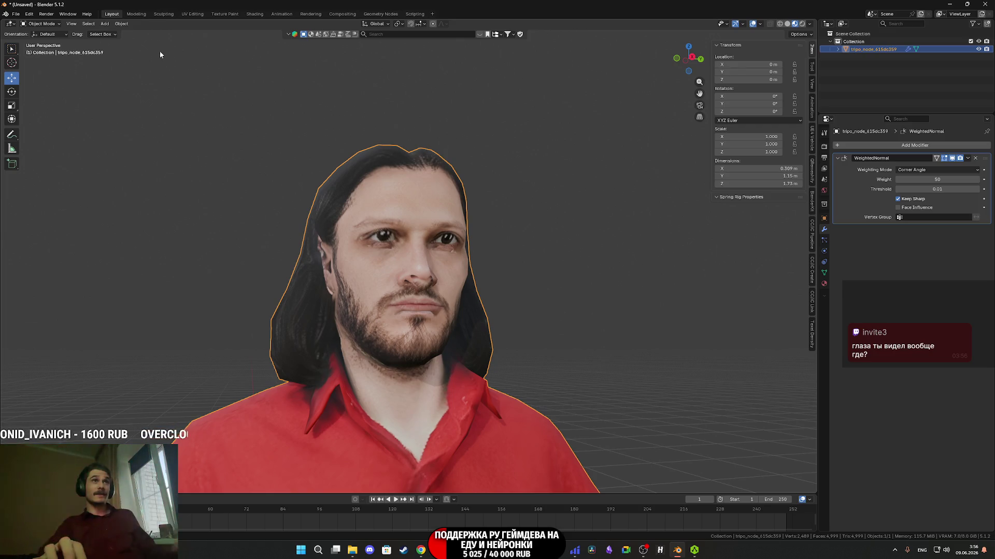
click(15, 14)
Export the head as FBX over 1XBT_2M.fbx, then bring up the Twitch stream manager in Chrome
mouse_move(39, 132)
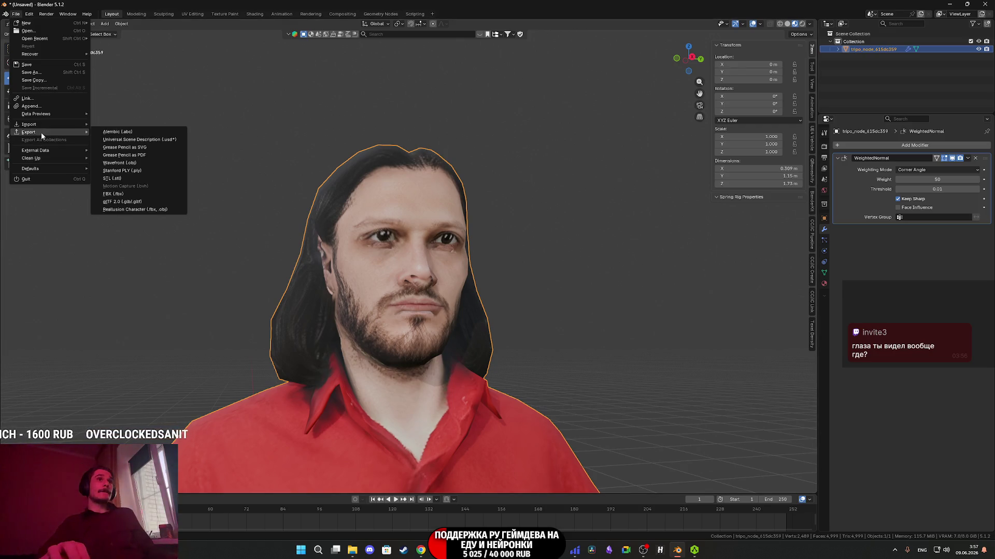
click(125, 195)
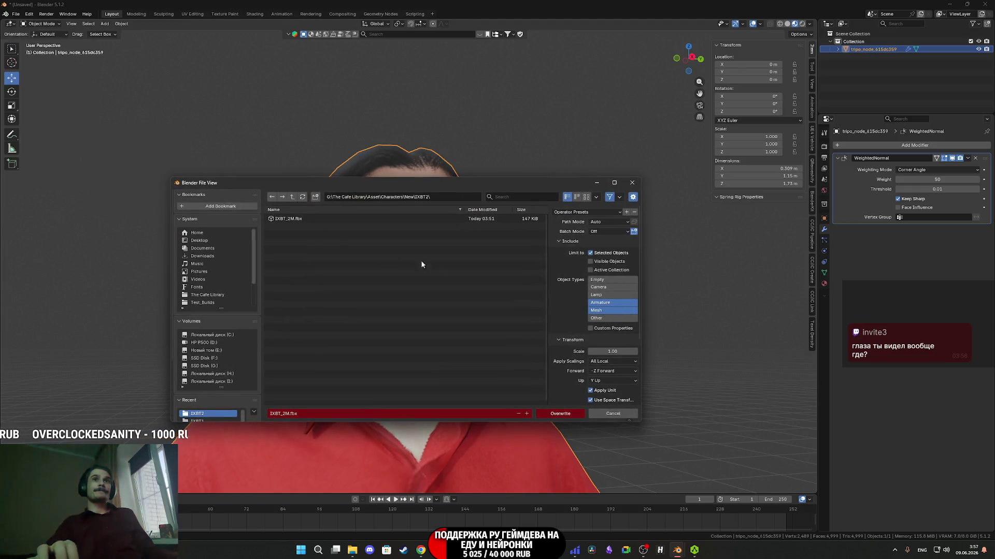
click(561, 414)
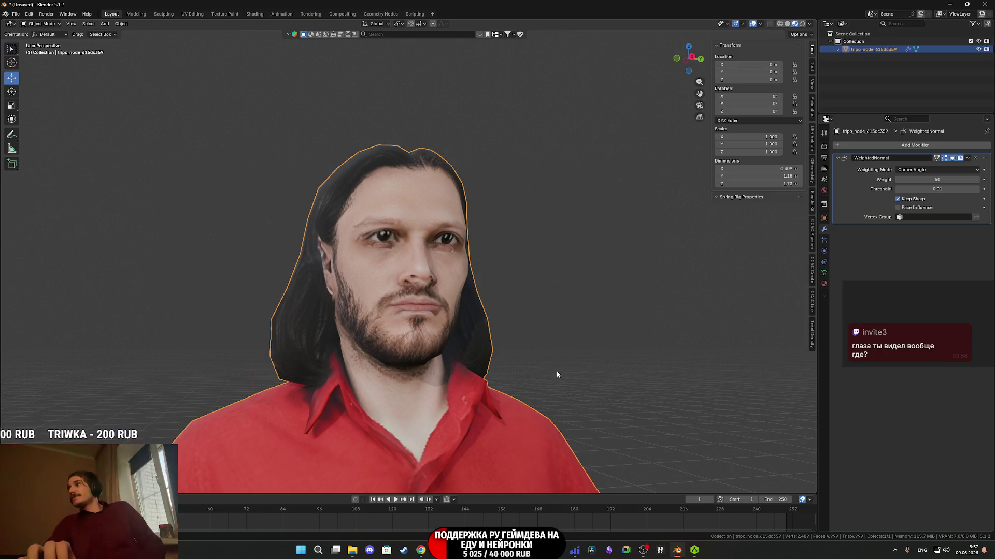
click(421, 550)
click(220, 8)
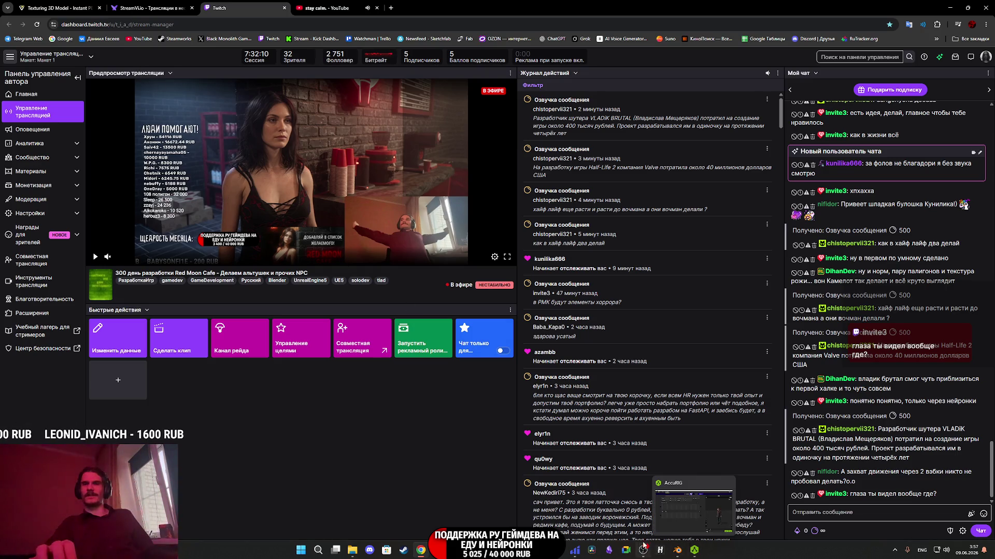
Bring the Substance 3D Painter window to the front from the taskbar preview
mouse_move(505, 550)
click(505, 505)
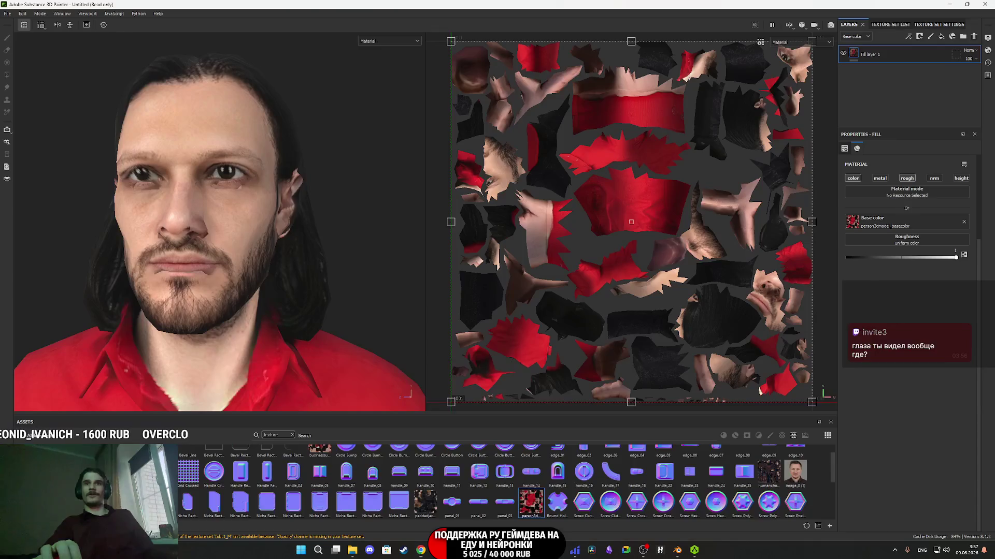
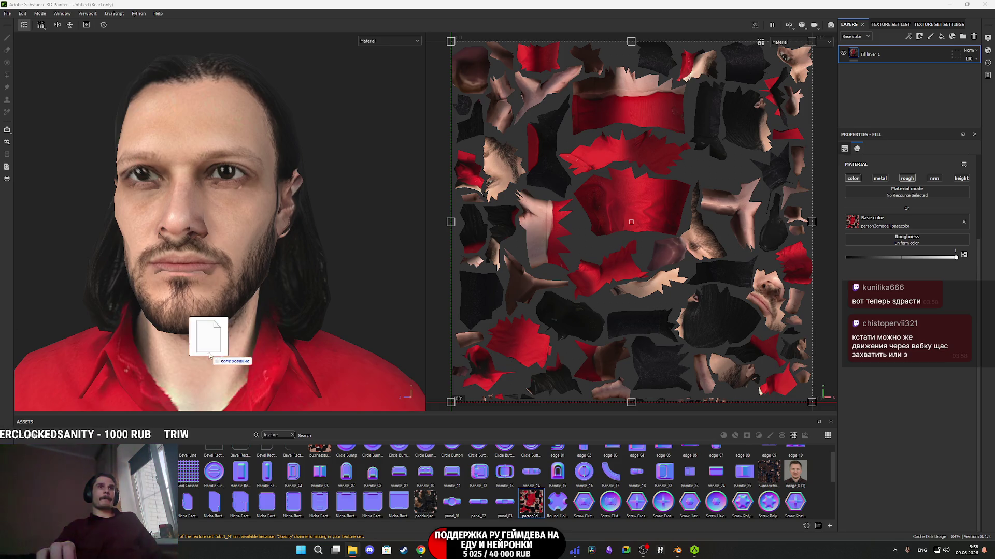
Cancel the dropped-file import, frame the textured head, then bring up the StreamVi dashboard in Chrome
click(527, 347)
key(f)
scroll(249, 188, up, 3)
scroll(248, 189, down, 2)
scroll(248, 189, up, 5)
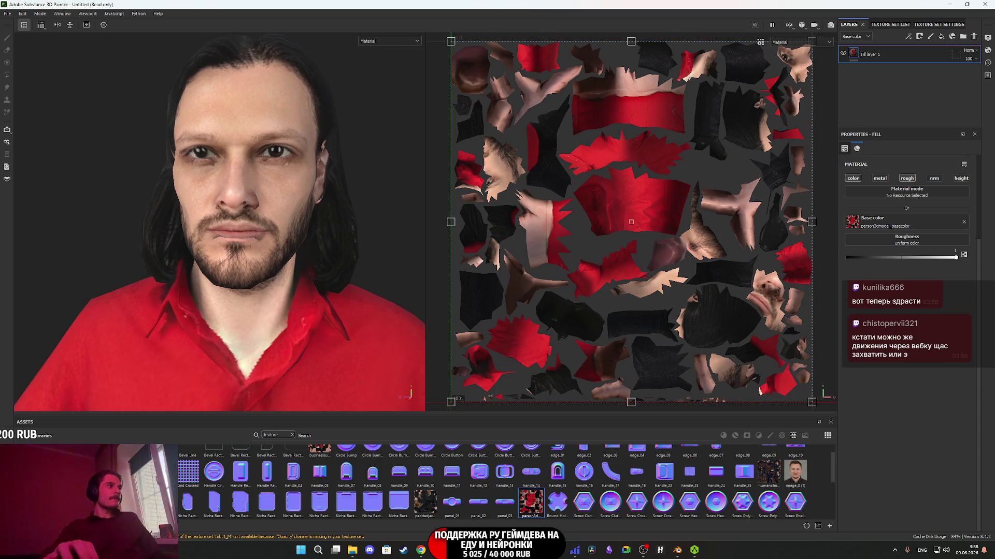
key(alt+Tab)
click(141, 7)
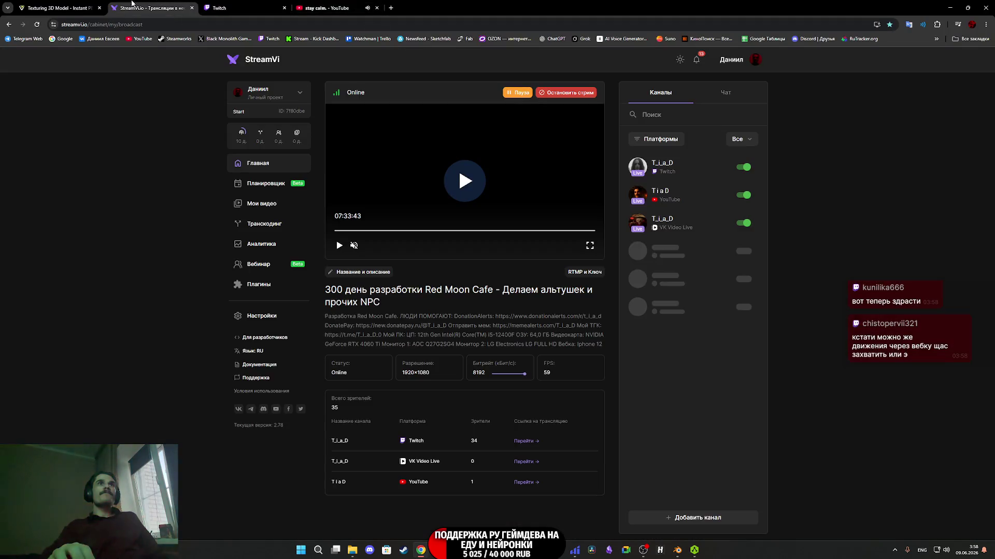
On Tripo's image generation page, enter the prompt 'сделай лицо крупным планом'
click(60, 8)
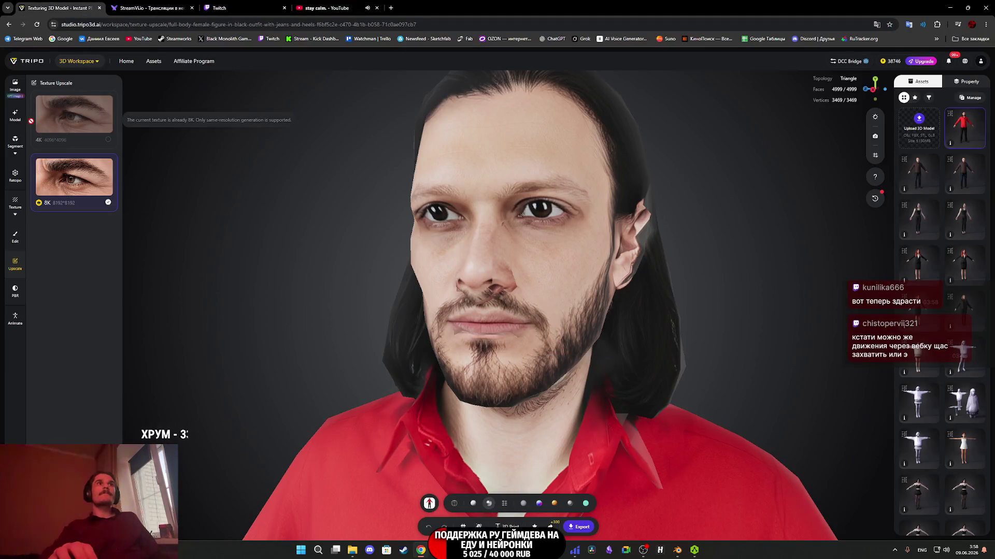
click(15, 85)
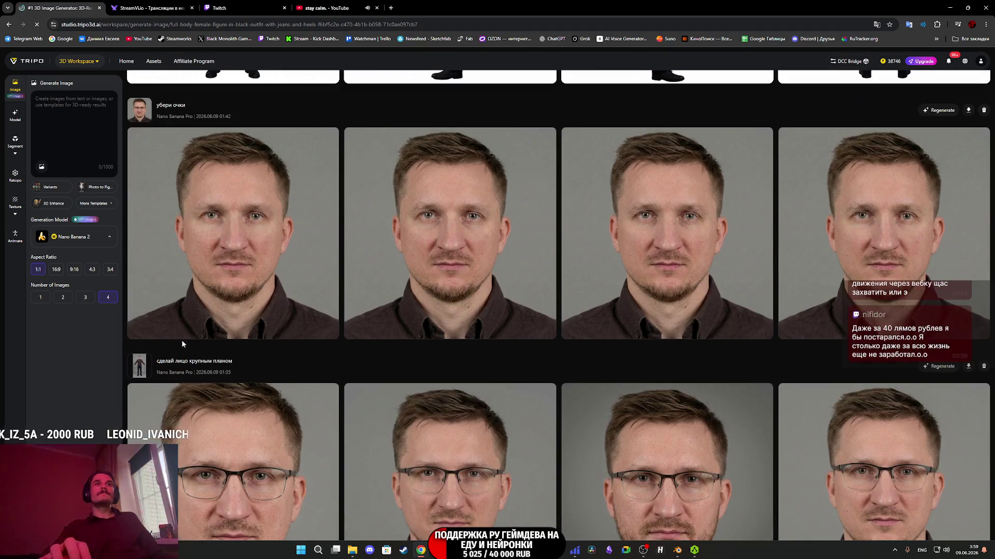
click(181, 340)
click(66, 133)
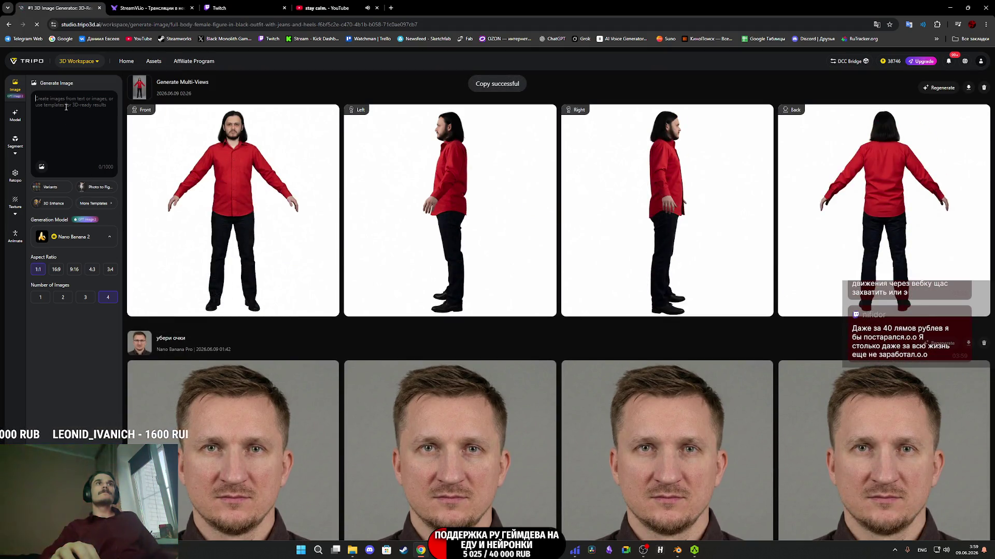
text(сделай лицо крупным планом)
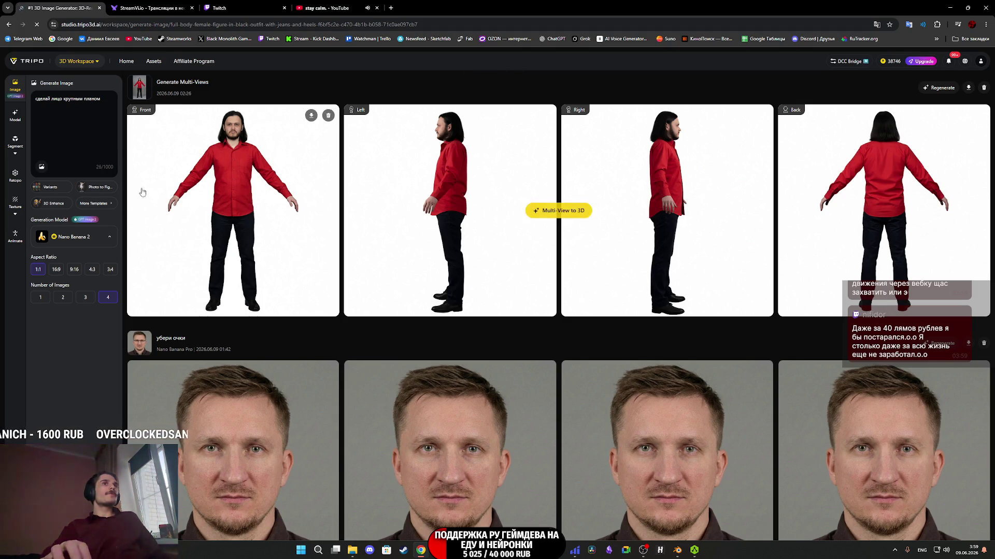
Attach image_0.png as reference, choose the Nano Banana Pro model, and start generating
click(41, 166)
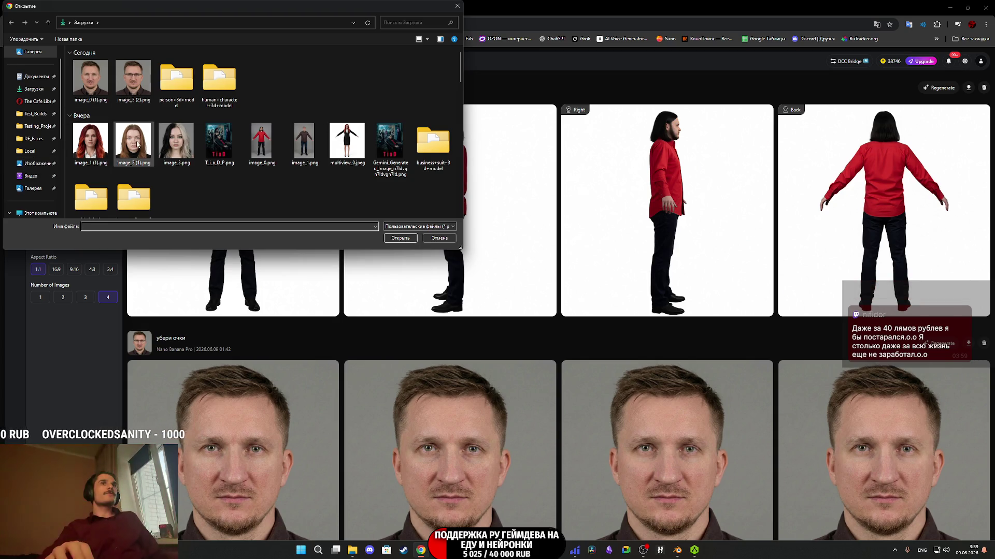
click(262, 142)
click(399, 239)
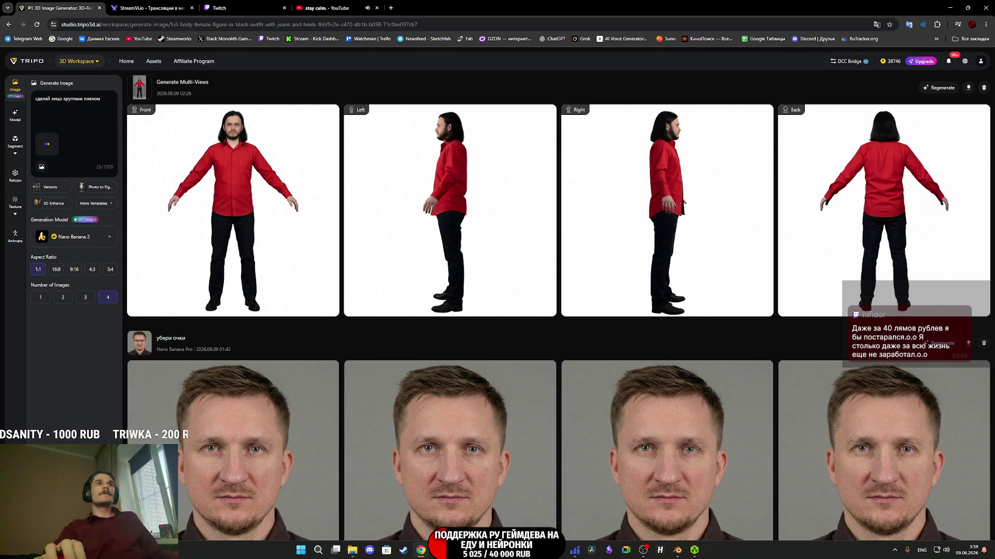
click(96, 238)
click(73, 103)
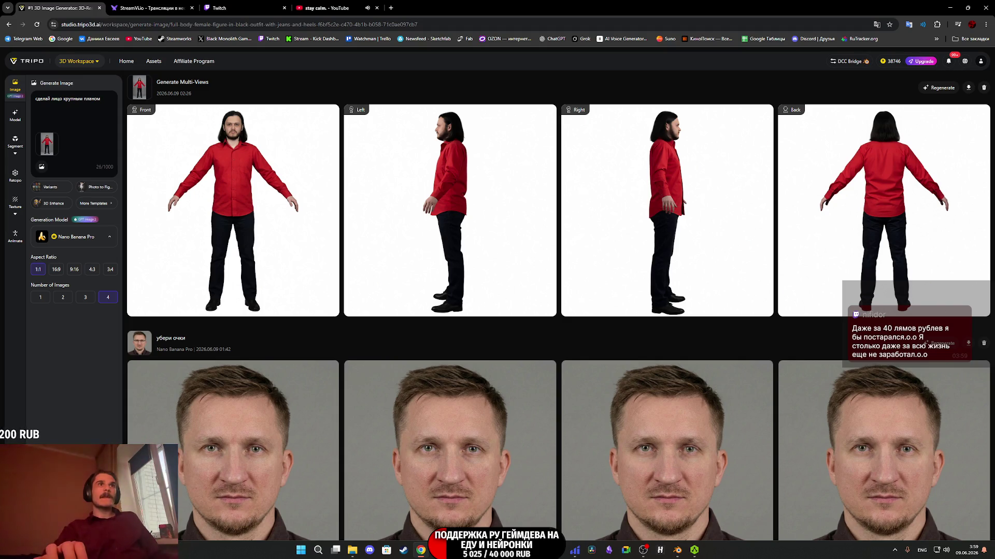
key(Return)
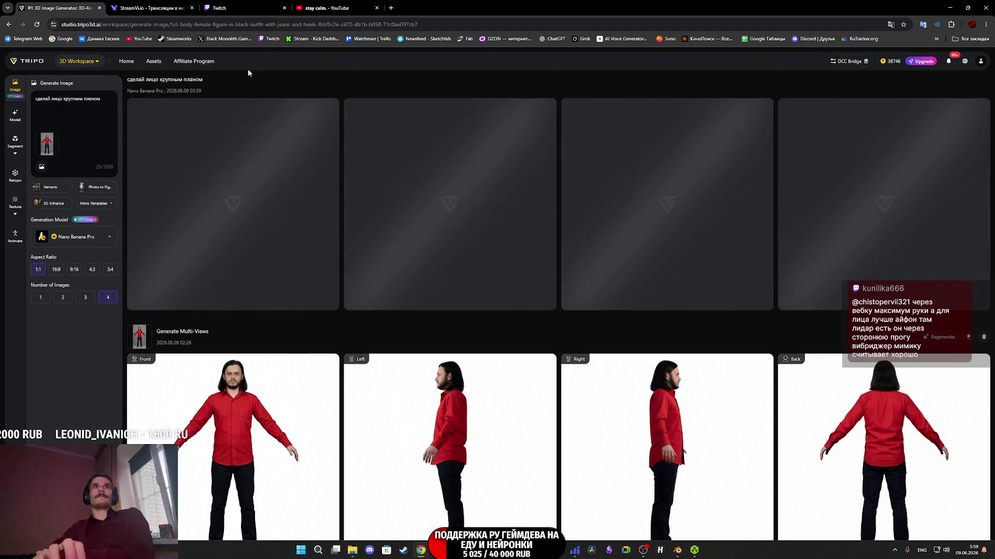
Read the chat in the Twitch stream manager, then return to the Tripo image generator
key(ctrl+4)
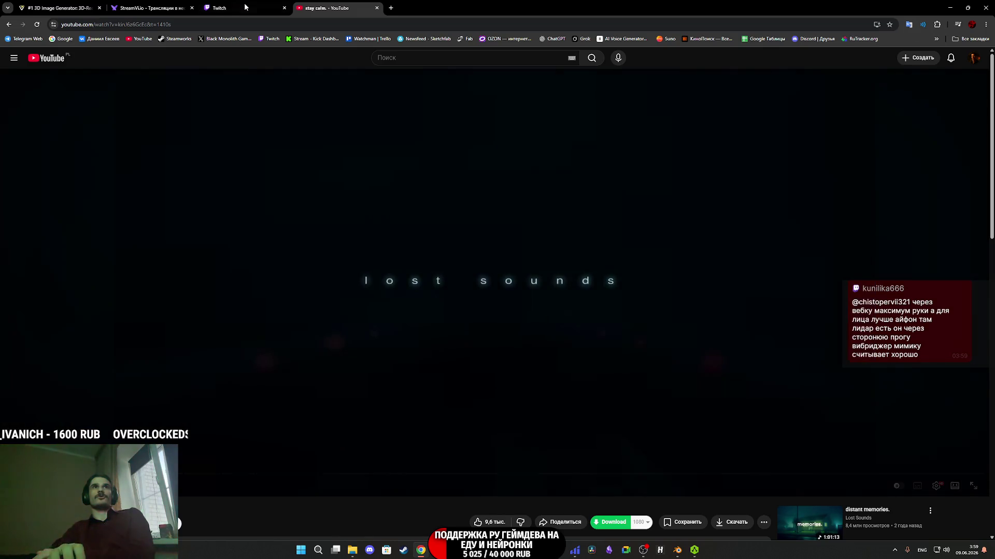
click(245, 7)
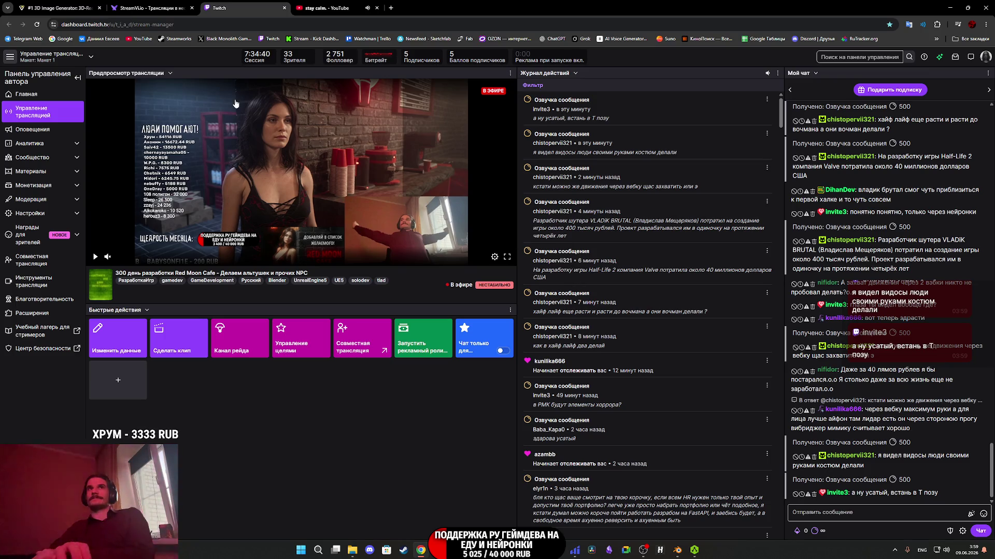
click(52, 4)
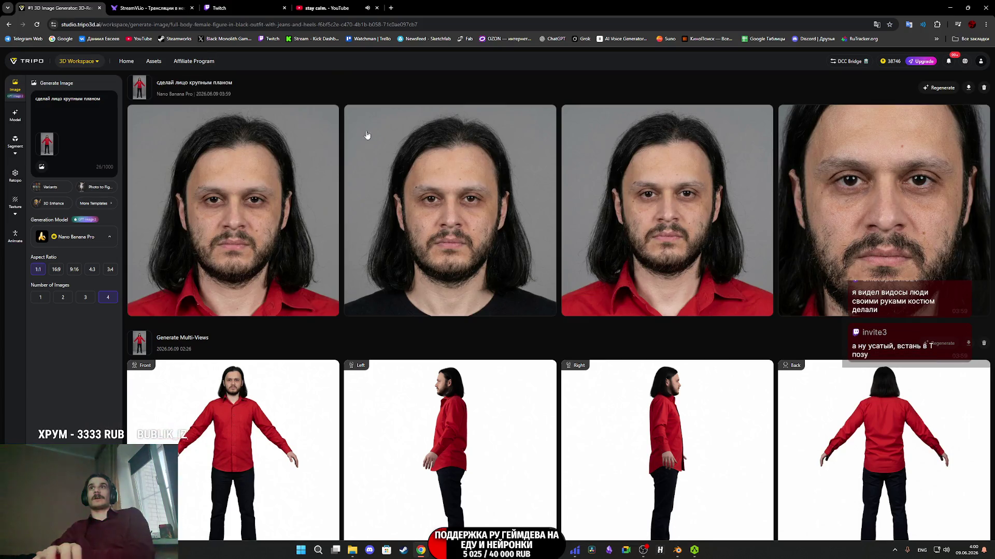
Save the third generated close-up face to Downloads as image_2.png
mouse_move(454, 173)
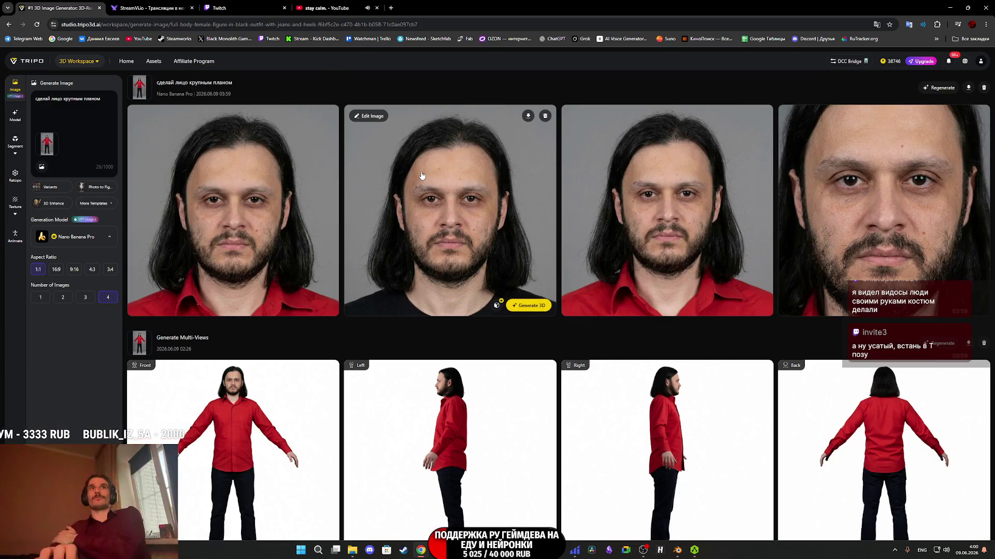
mouse_move(572, 219)
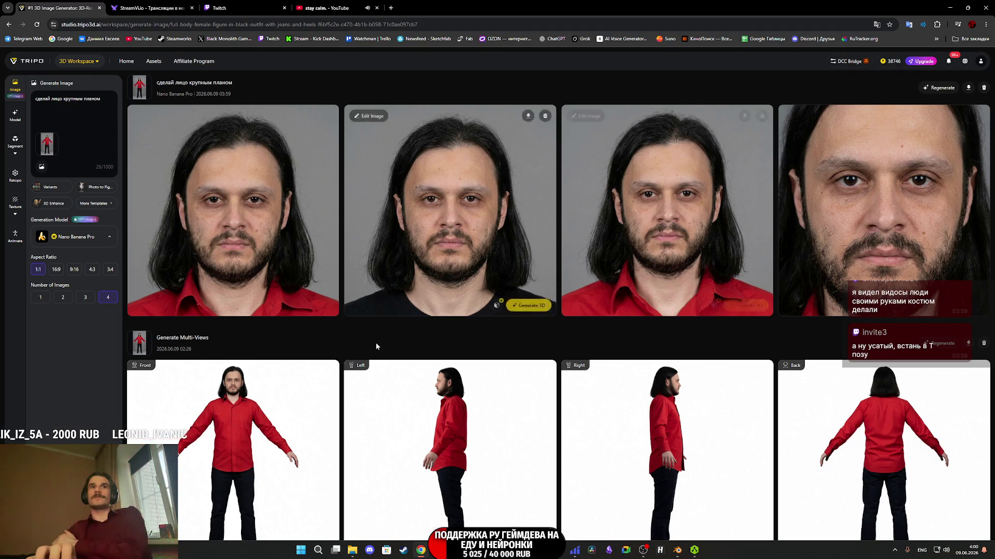
mouse_move(253, 373)
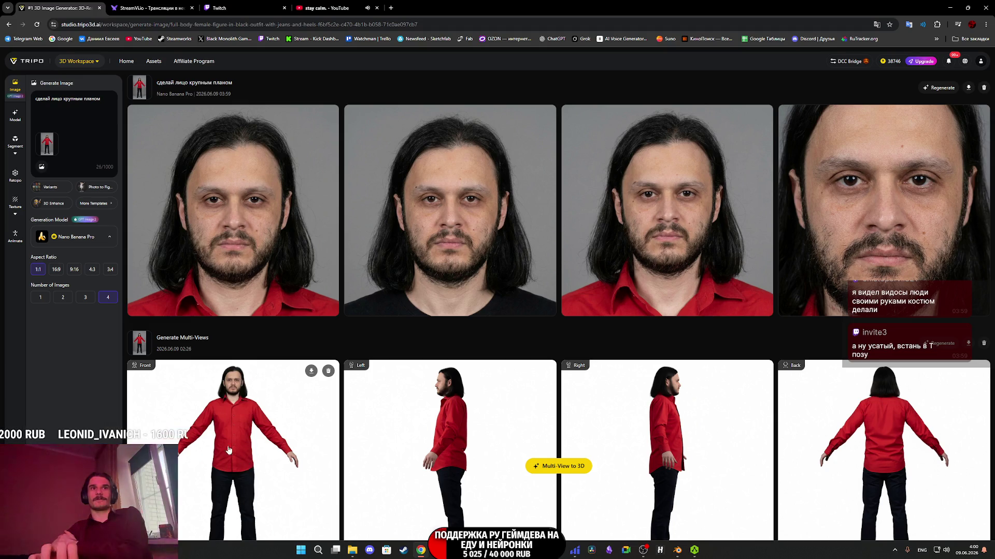
mouse_move(408, 302)
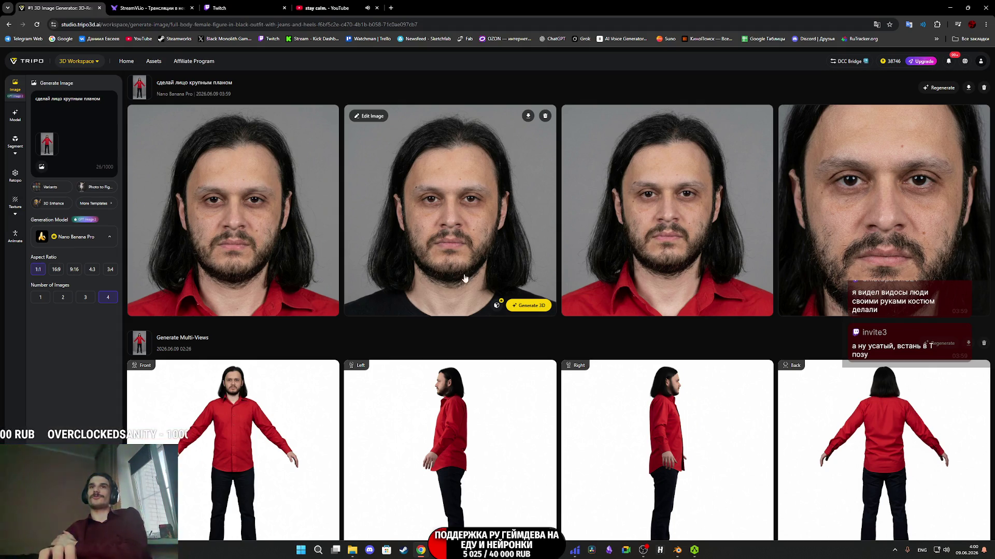
mouse_move(666, 263)
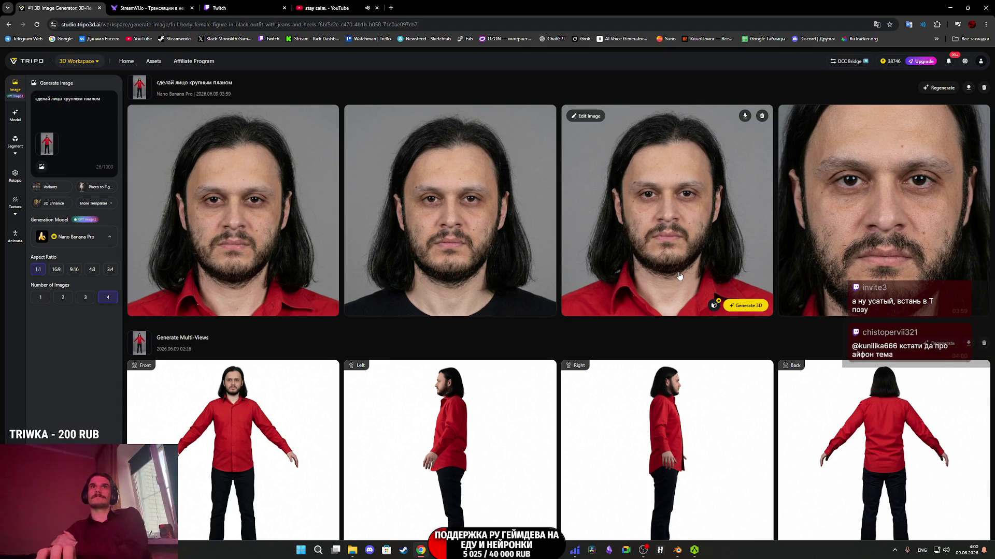
click(679, 275)
right_click(535, 298)
click(587, 319)
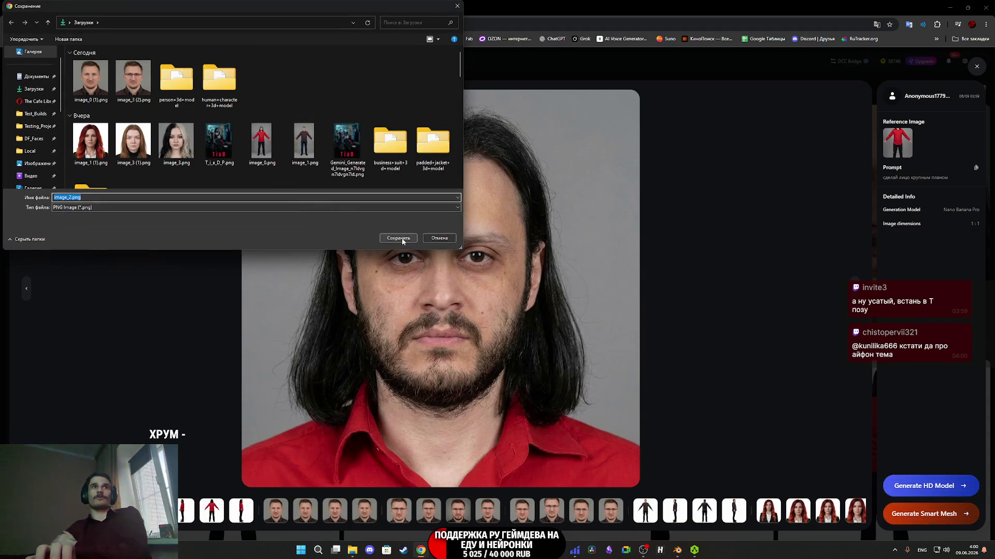
click(402, 241)
click(214, 5)
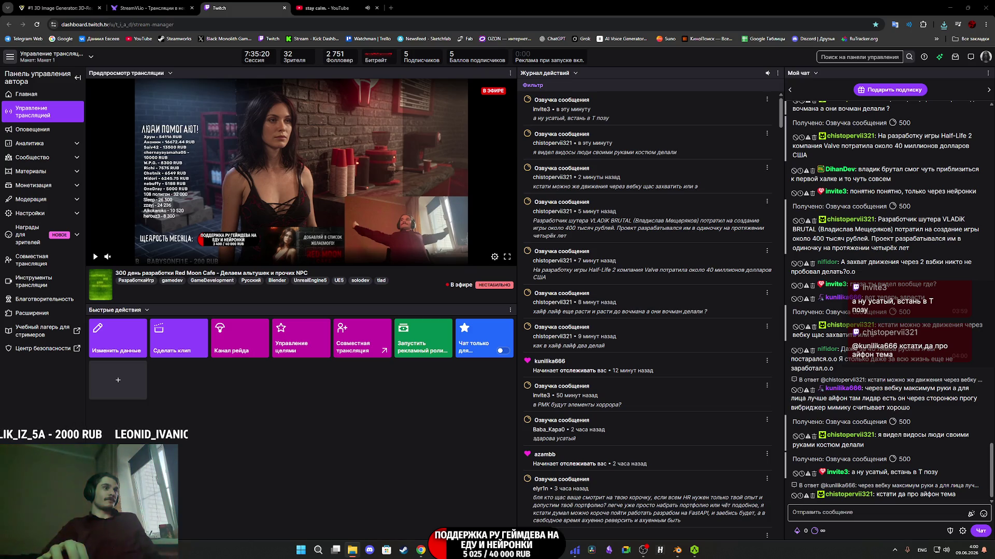
Glance at the Blender head, return to Substance Painter, and drag image_2.png into it
key(alt+Tab)
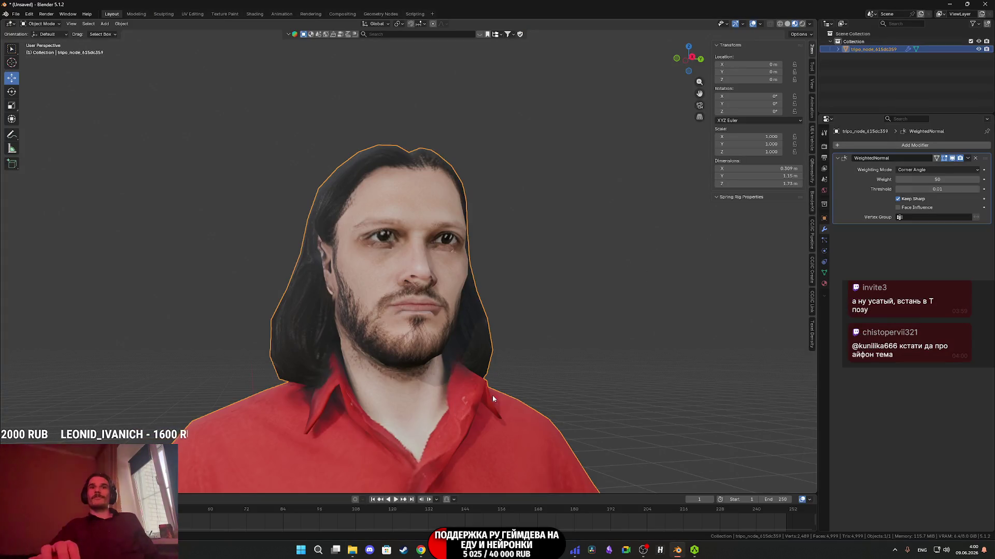
key(alt+Tab)
scroll(345, 257, down, 5)
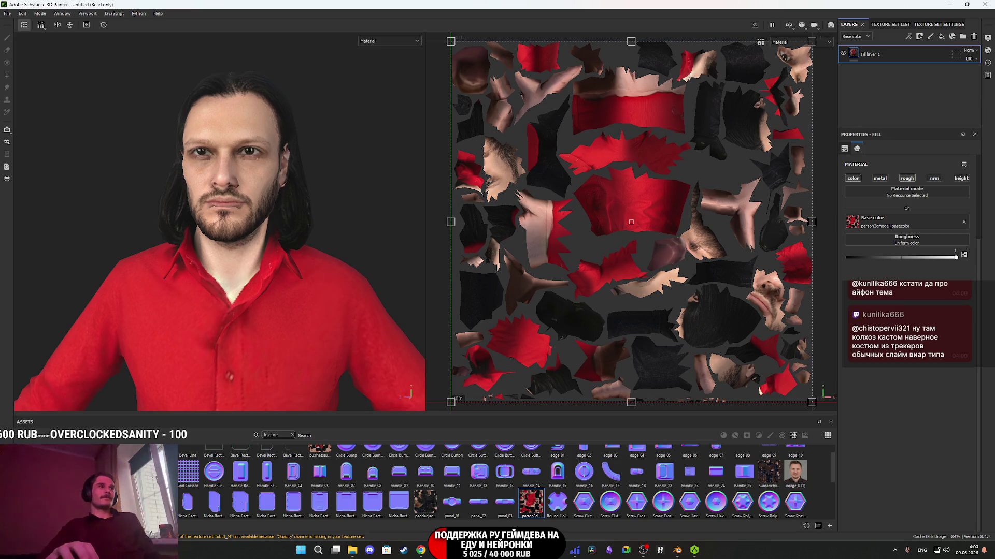
drag(992, 226, 594, 227)
Import image_2.png as a texture into the current session and add a new fill layer
click(596, 196)
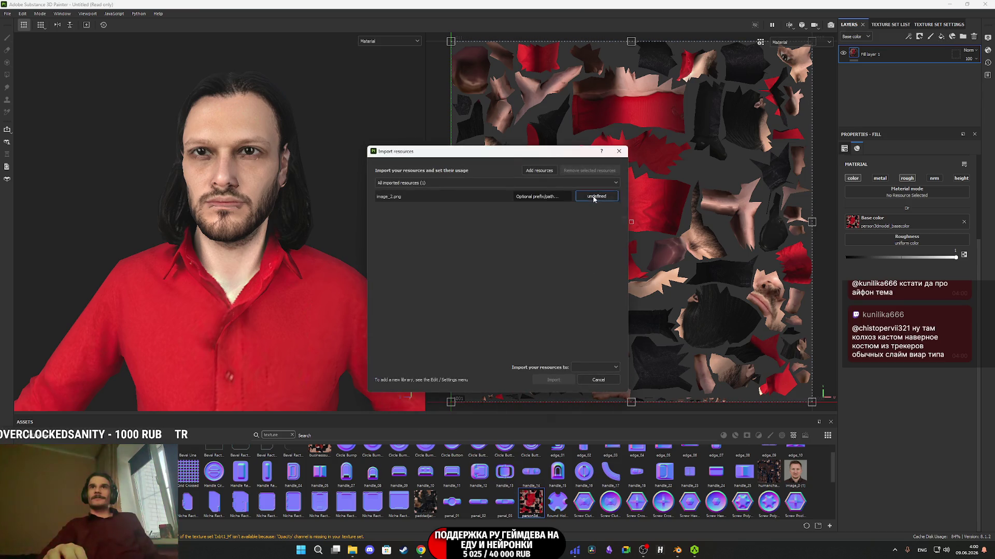
click(596, 204)
click(604, 368)
click(604, 377)
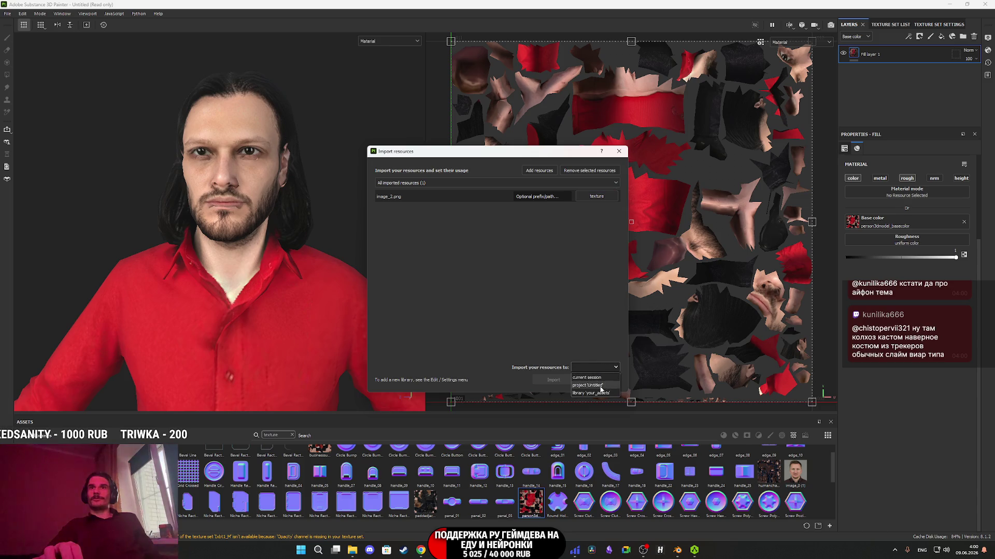
click(552, 380)
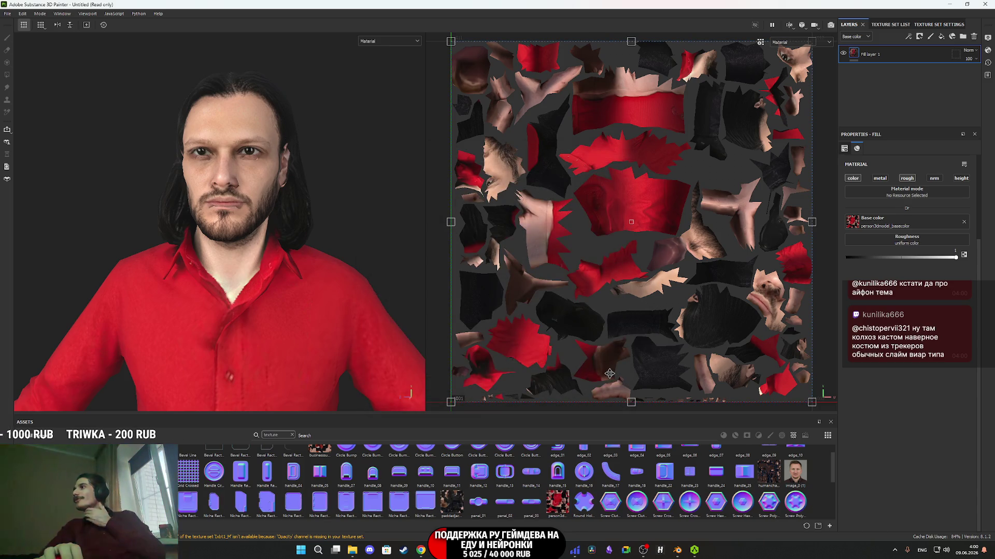
scroll(609, 372, up, 1)
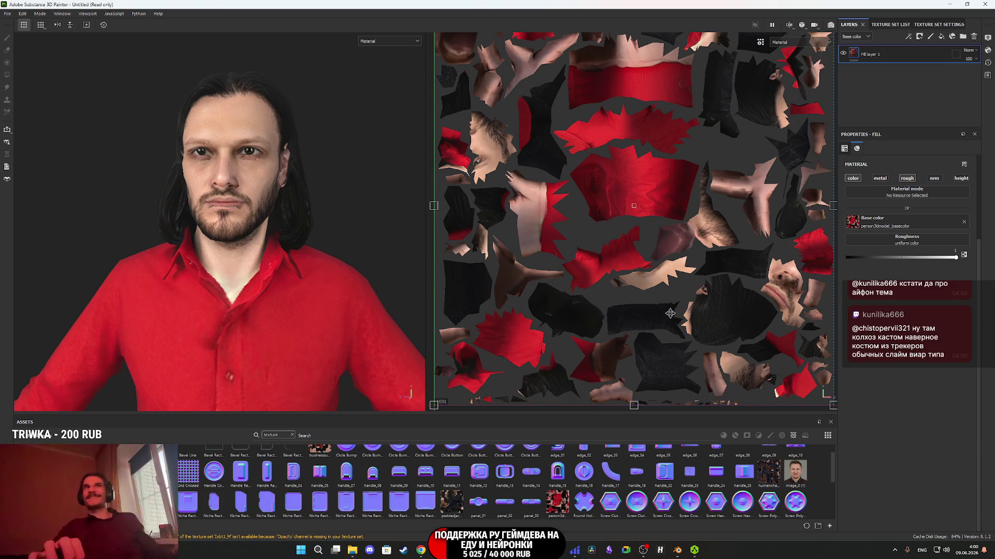
click(942, 36)
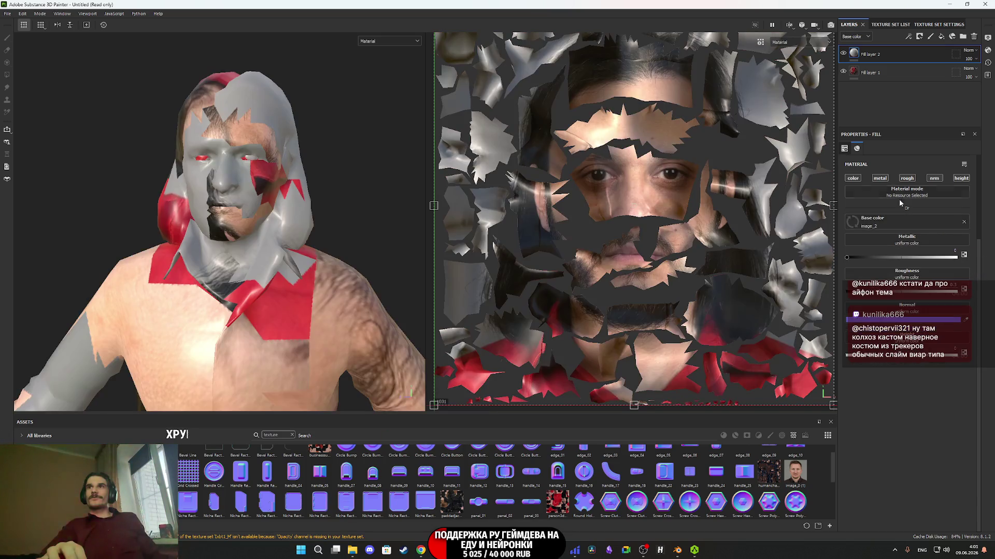
Disable Fill layer 2's metal, roughness and normal channels and bring up its projection options
click(886, 178)
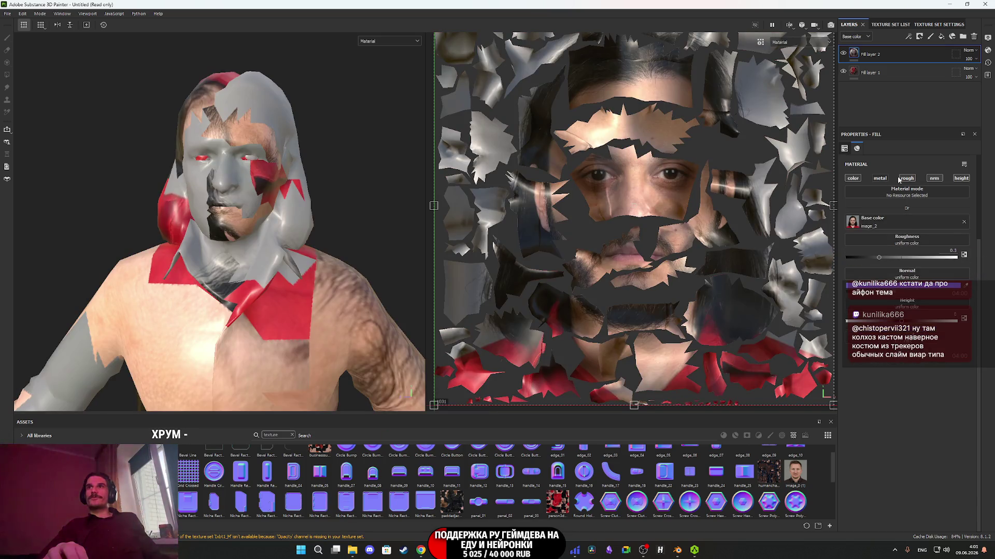
click(907, 178)
click(934, 178)
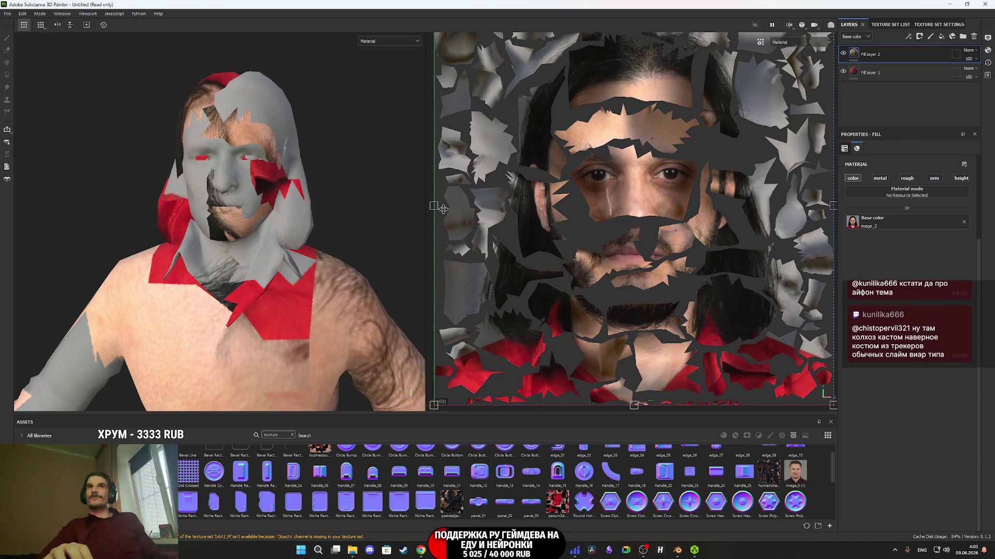
scroll(312, 249, down, 5)
alt+drag(290, 248, 335, 239)
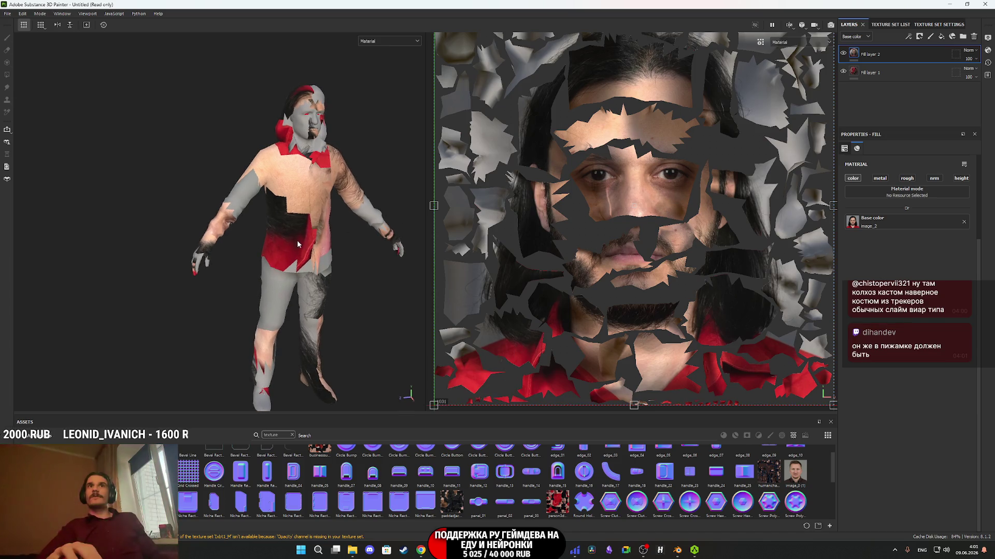
click(856, 55)
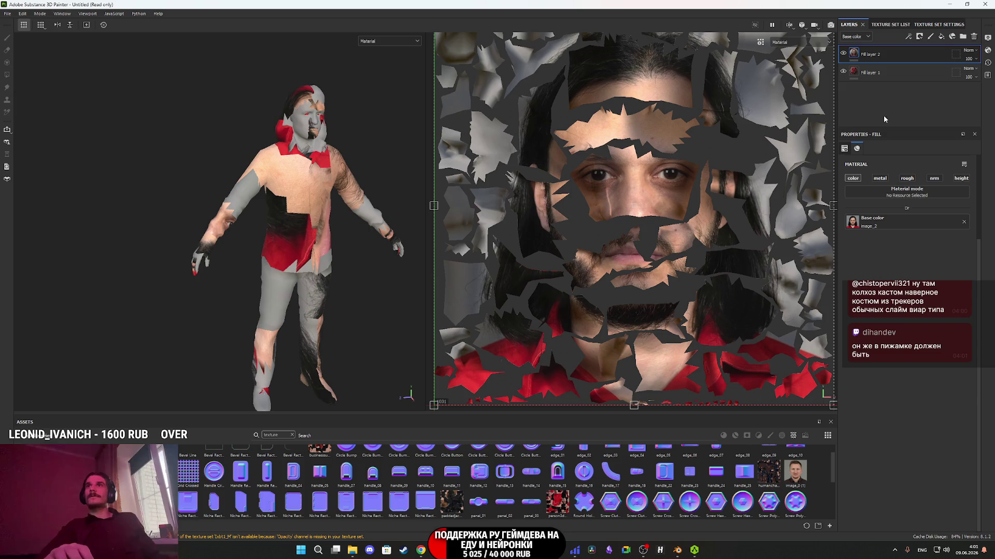
click(898, 177)
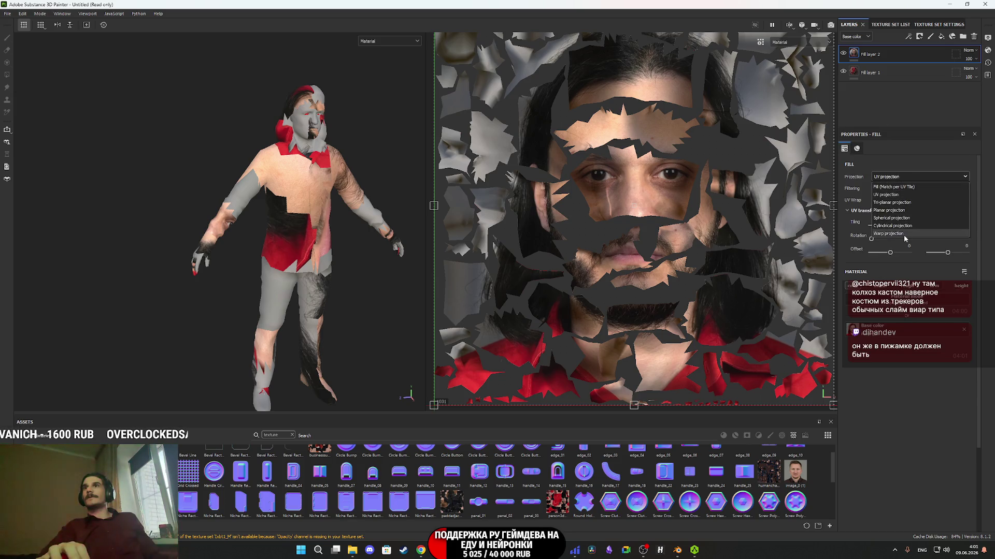
Switch Fill layer 2 to Warp projection and rotate it 90° around Y
click(903, 239)
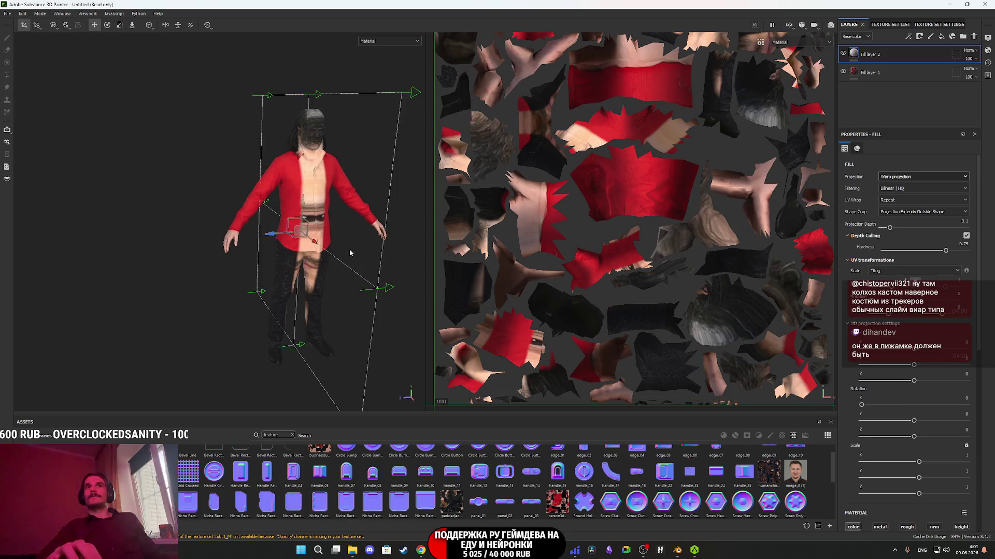
key(e)
drag(332, 253, 366, 258)
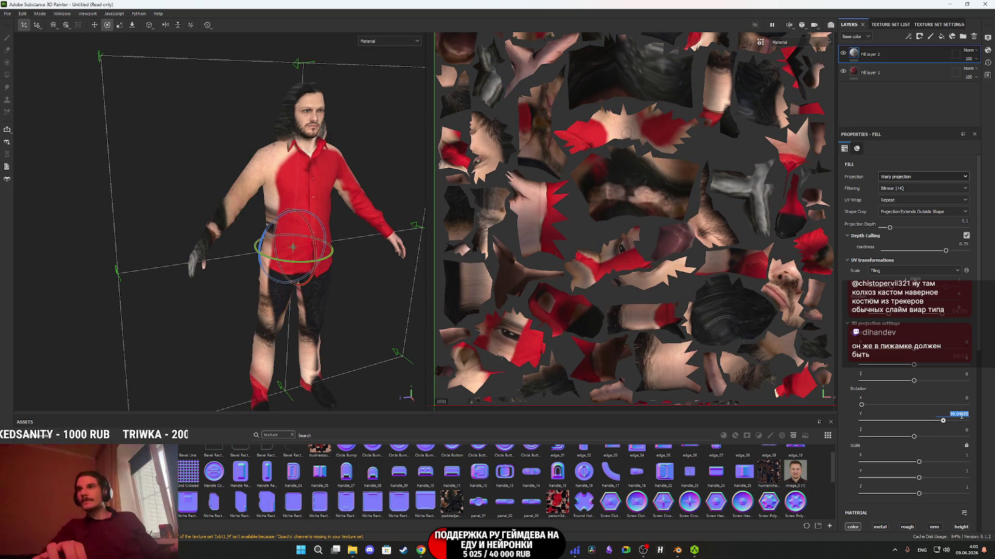
key(Return)
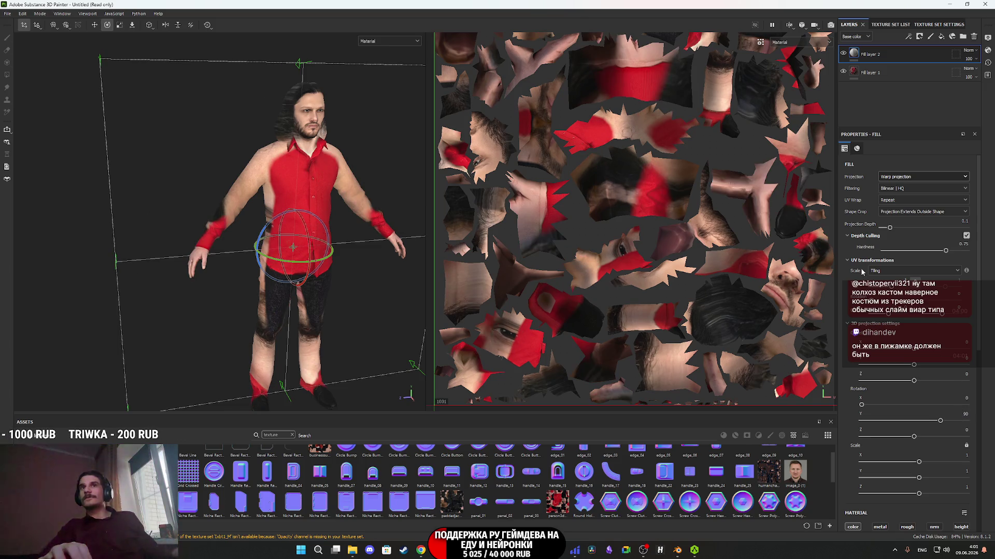
Move the projection up to the head, lower hardness, raise projection depth, and shrink it to fit
key(w)
alt+drag(350, 260, 415, 270)
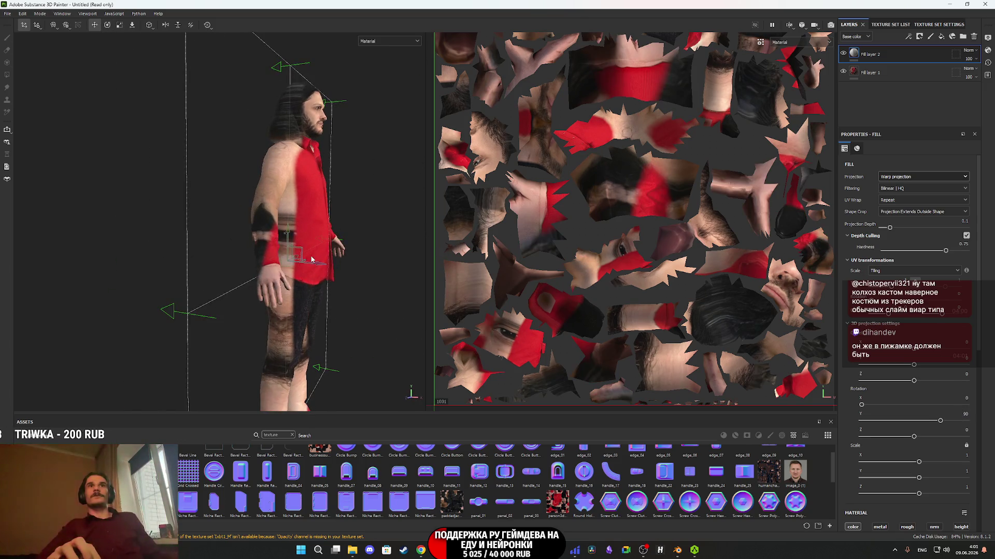
mouse_move(303, 252)
mouse_down()
mouse_move(332, 171)
mouse_move(377, 104)
mouse_up()
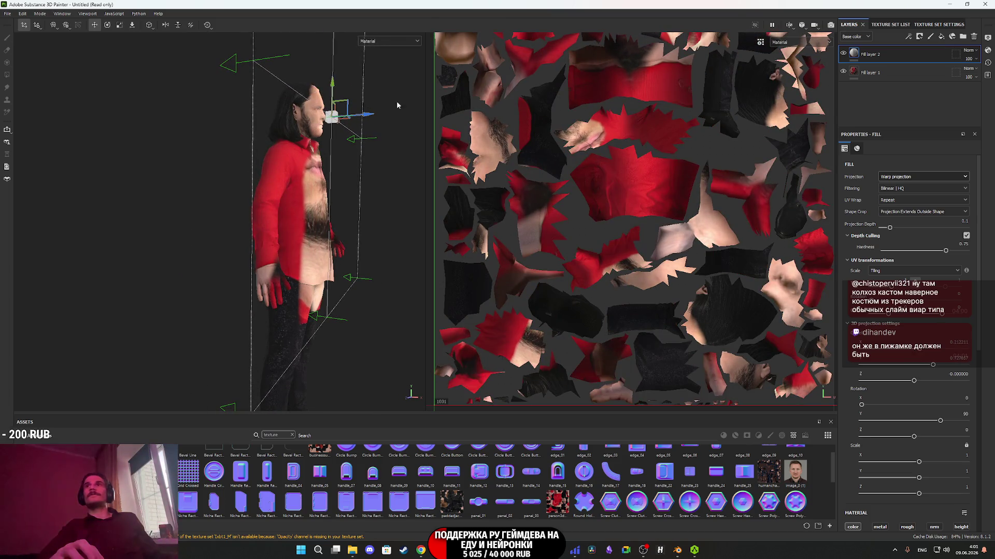
click(918, 251)
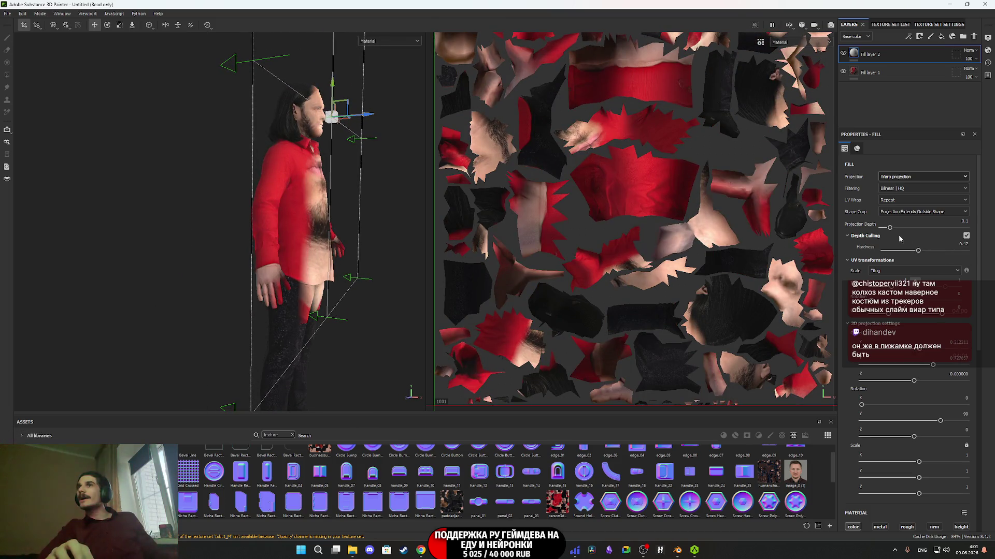
drag(889, 227, 920, 229)
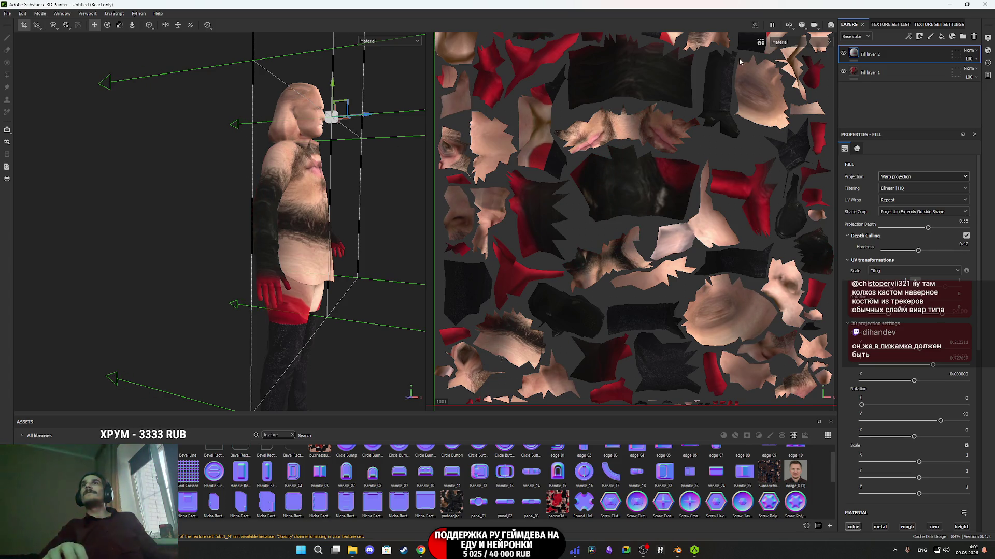
mouse_move(253, 158)
alt+mouse_down()
mouse_move(216, 164)
mouse_move(157, 69)
alt+mouse_up()
mouse_move(321, 200)
mouse_down()
mouse_move(233, 262)
mouse_move(187, 318)
mouse_up()
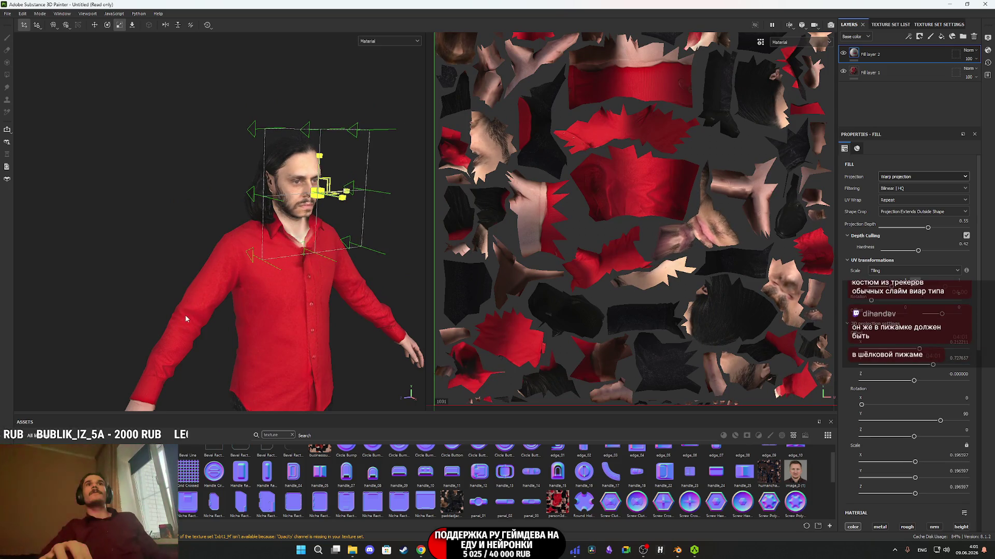
From a profile view, nudge the projected face slightly upward on the head
scroll(290, 290, up, 5)
alt+drag(290, 290, 329, 282)
scroll(328, 281, up, 3)
key(w)
scroll(344, 206, up, 3)
mouse_move(344, 207)
alt+mouse_down()
mouse_move(308, 264)
mouse_move(310, 216)
mouse_move(197, 248)
alt+mouse_up()
scroll(197, 248, up, 4)
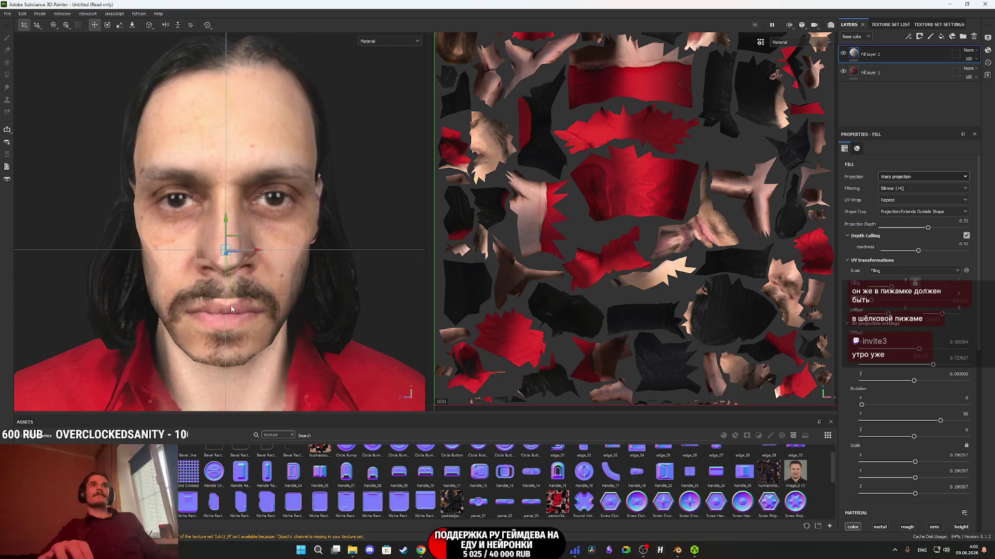
mouse_move(224, 220)
mouse_down()
mouse_move(225, 207)
mouse_move(191, 256)
mouse_up()
Narrow the projection's vertical scale so eyes, nose and beard line up, checking from several angles
mouse_move(259, 299)
alt+mouse_down()
mouse_move(321, 264)
mouse_move(280, 243)
mouse_move(144, 251)
mouse_move(202, 260)
alt+mouse_up()
mouse_move(187, 295)
alt+mouse_down()
mouse_move(271, 231)
mouse_move(284, 259)
mouse_move(321, 257)
mouse_move(127, 299)
mouse_move(171, 290)
mouse_move(218, 300)
alt+mouse_up()
scroll(218, 300, up, 5)
alt+middle_drag(218, 301, 317, 316)
mouse_move(318, 317)
alt+mouse_down()
mouse_move(266, 313)
mouse_move(268, 299)
alt+mouse_up()
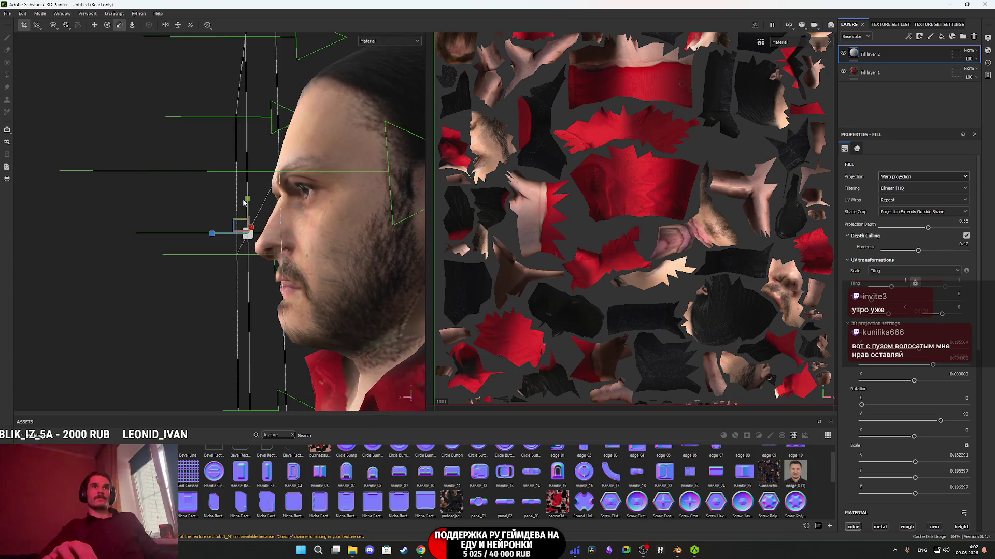
mouse_move(248, 200)
mouse_down()
mouse_move(239, 288)
mouse_move(282, 319)
mouse_move(393, 332)
mouse_move(224, 304)
mouse_move(300, 299)
mouse_move(211, 266)
mouse_move(385, 257)
mouse_move(278, 245)
mouse_move(264, 253)
mouse_move(322, 250)
mouse_move(259, 257)
mouse_move(327, 263)
mouse_up()
scroll(220, 266, up, 5)
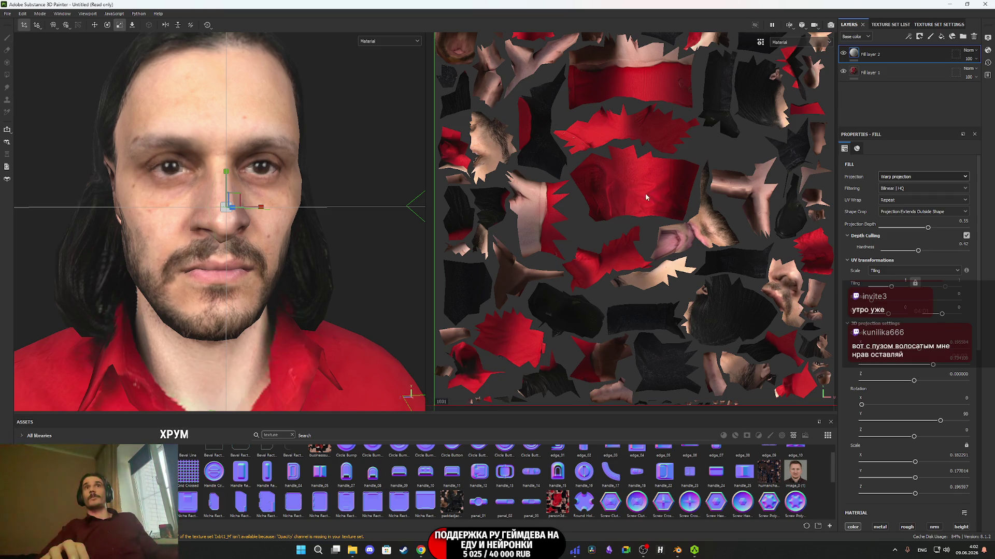
scroll(648, 197, down, 3)
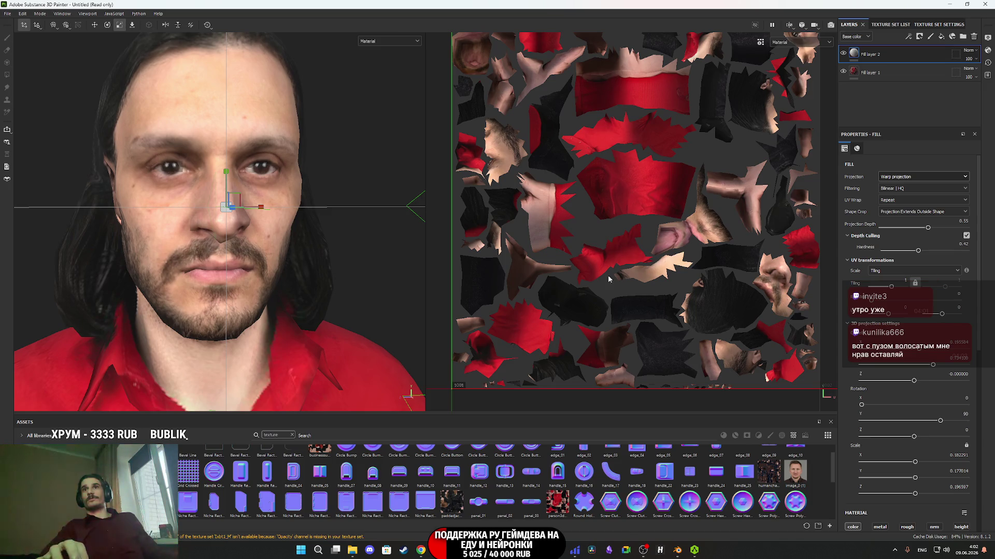
mouse_move(325, 246)
alt+mouse_down()
mouse_move(311, 248)
mouse_move(326, 254)
mouse_move(318, 259)
mouse_move(334, 284)
mouse_move(182, 284)
mouse_move(261, 280)
alt+mouse_up()
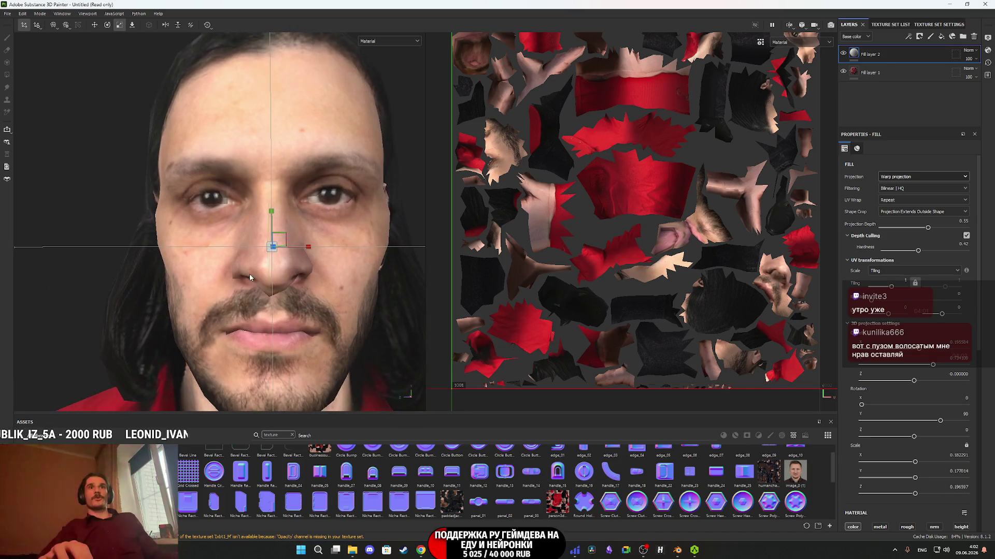
scroll(256, 280, down, 3)
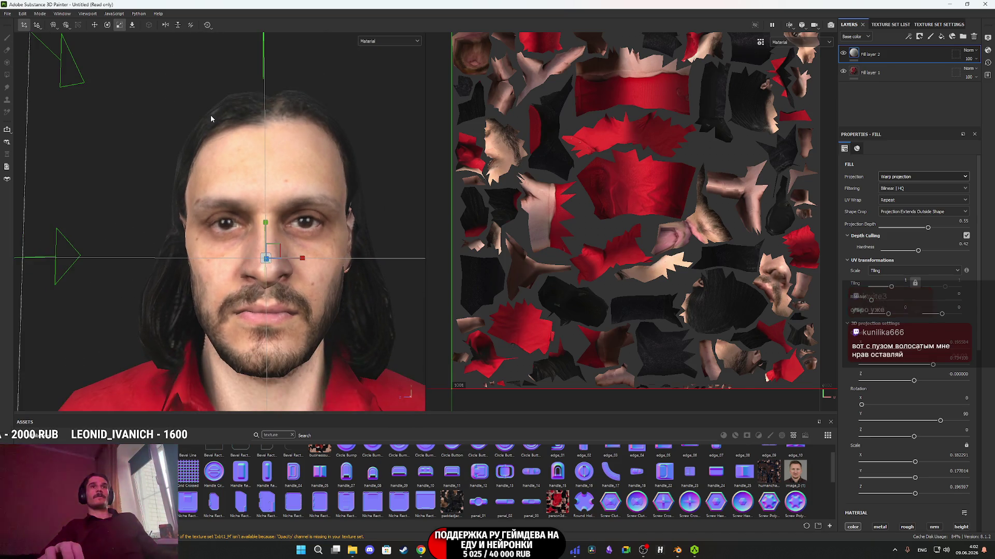
mouse_move(248, 157)
alt+mouse_down()
mouse_move(130, 192)
mouse_move(67, 189)
mouse_move(180, 225)
alt+mouse_up()
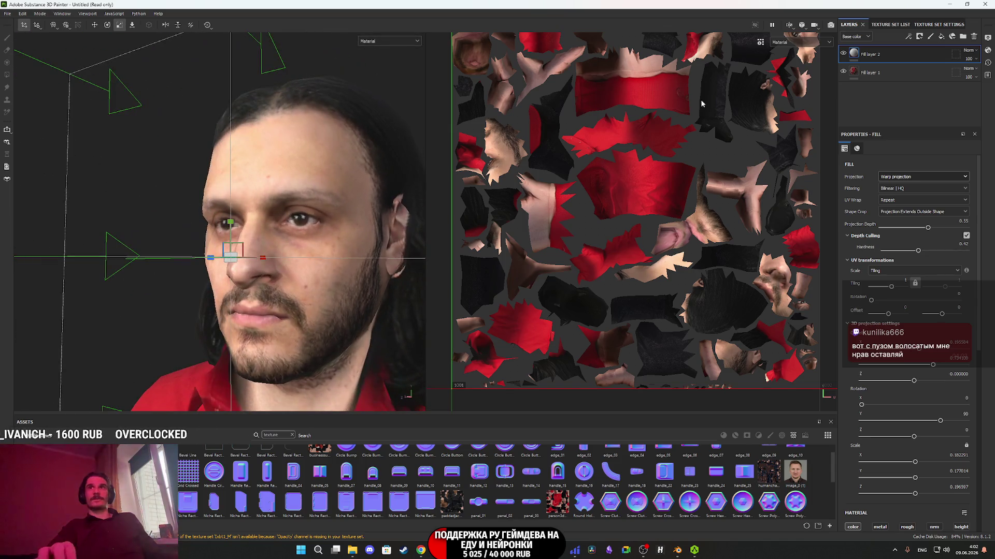
right_click(861, 54)
Add a black mask to Fill layer 2, then inspect the projected face from several angles
click(893, 69)
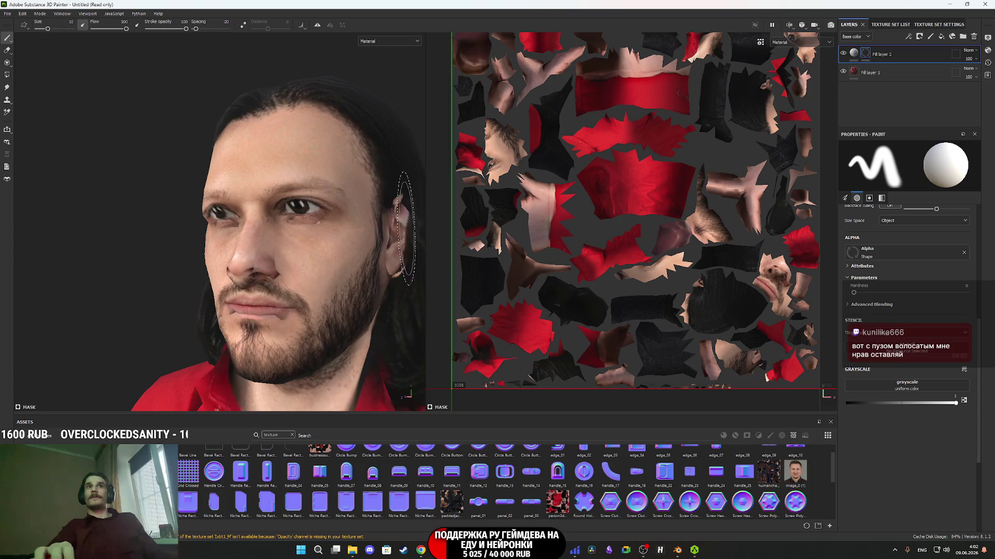
scroll(304, 254, up, 3)
mouse_move(305, 253)
alt+mouse_down()
mouse_move(254, 279)
mouse_move(293, 254)
mouse_move(259, 261)
mouse_move(274, 277)
mouse_move(250, 287)
mouse_move(270, 274)
mouse_move(249, 271)
alt+mouse_up()
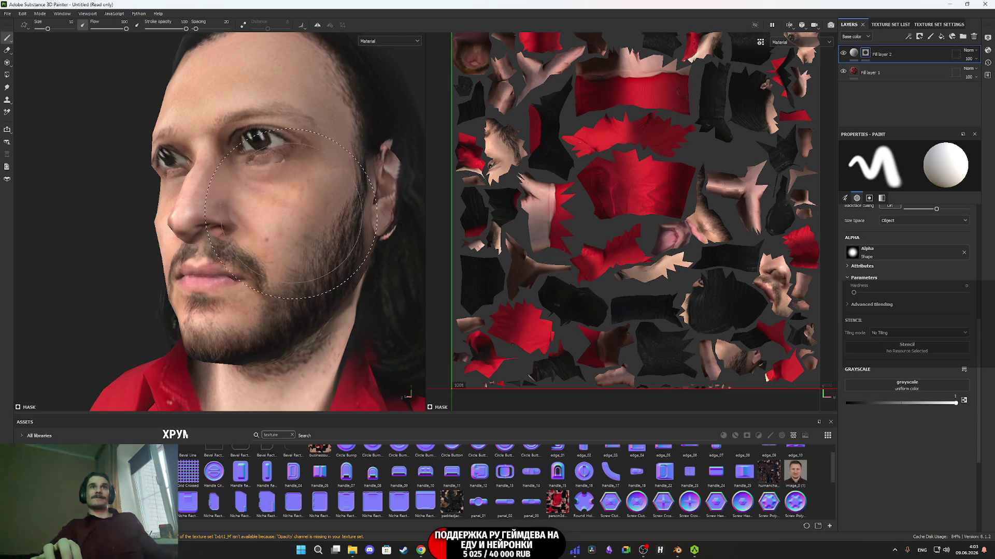
alt+drag(210, 162, 306, 220)
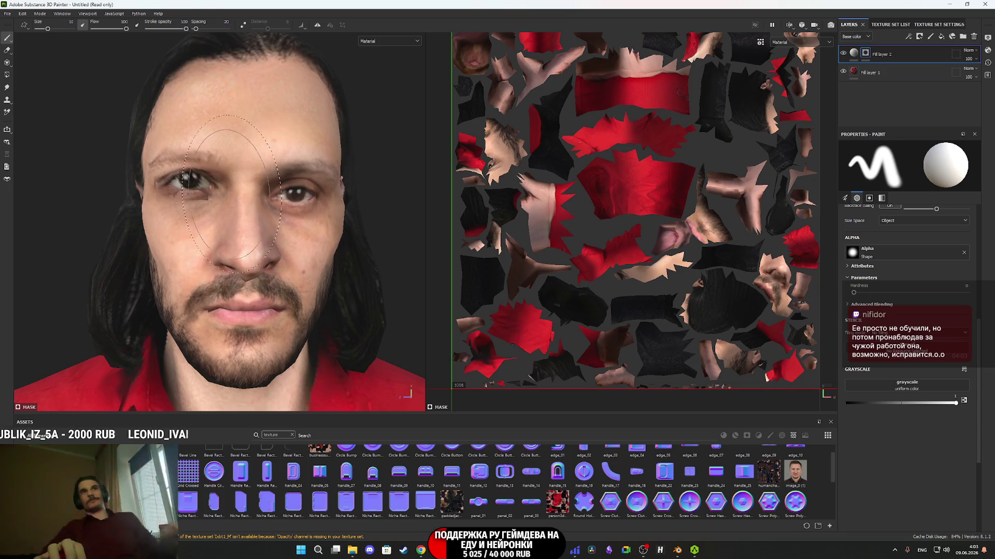
alt+drag(198, 193, 205, 176)
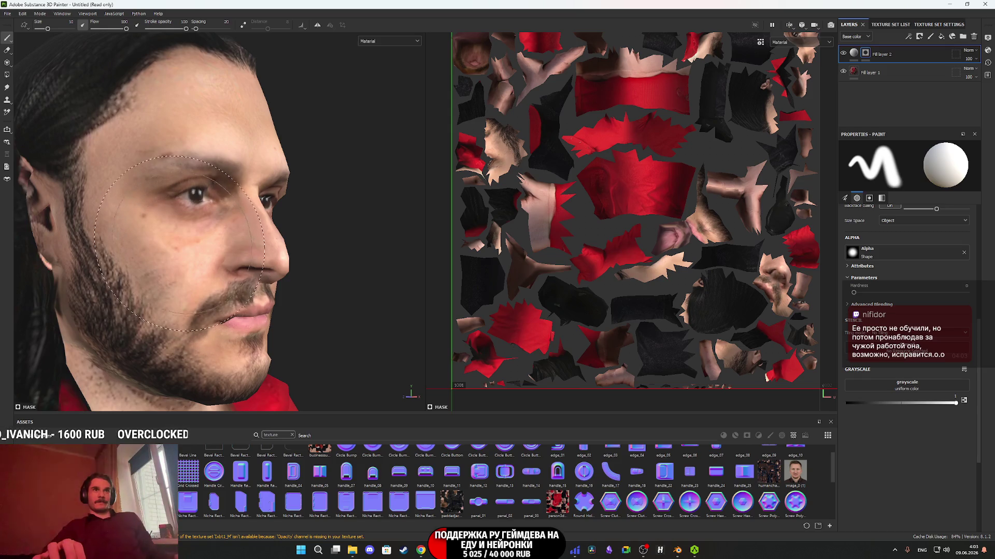
mouse_move(174, 175)
alt+mouse_down()
mouse_move(147, 238)
mouse_move(165, 235)
mouse_move(151, 250)
mouse_move(203, 234)
alt+mouse_up()
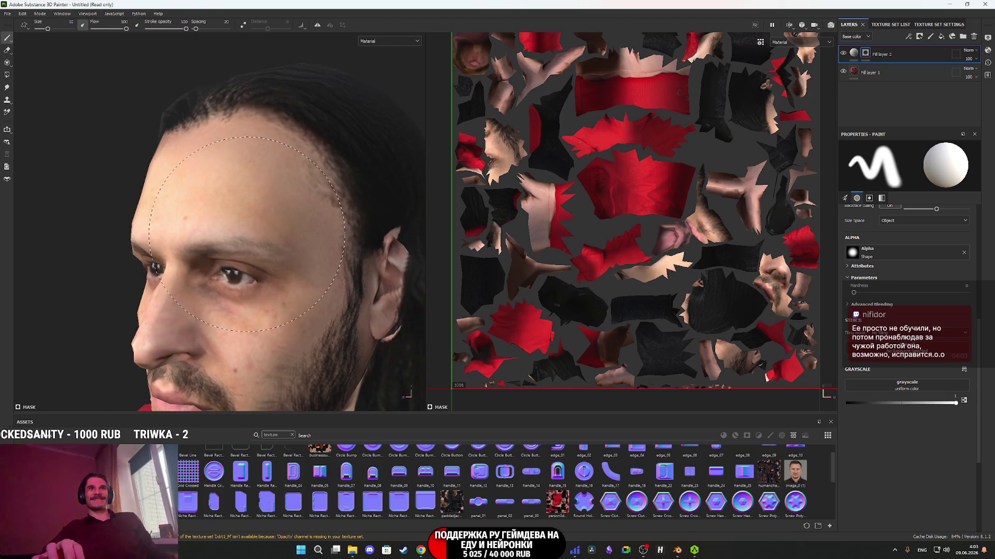
alt+drag(267, 259, 241, 271)
alt+drag(271, 316, 261, 282)
mouse_move(264, 208)
alt+mouse_down()
mouse_move(200, 192)
mouse_move(235, 239)
mouse_move(333, 224)
mouse_move(197, 233)
mouse_move(325, 233)
alt+mouse_up()
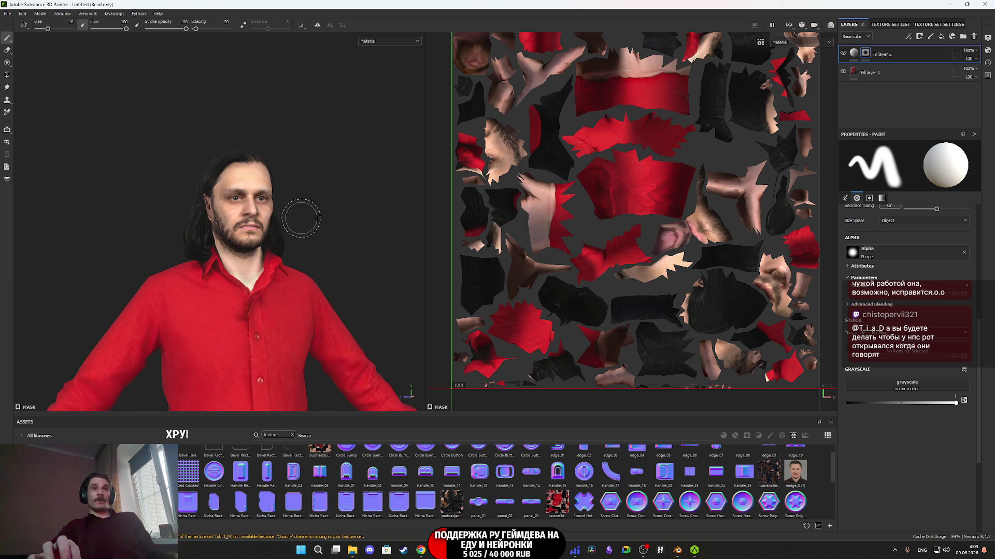